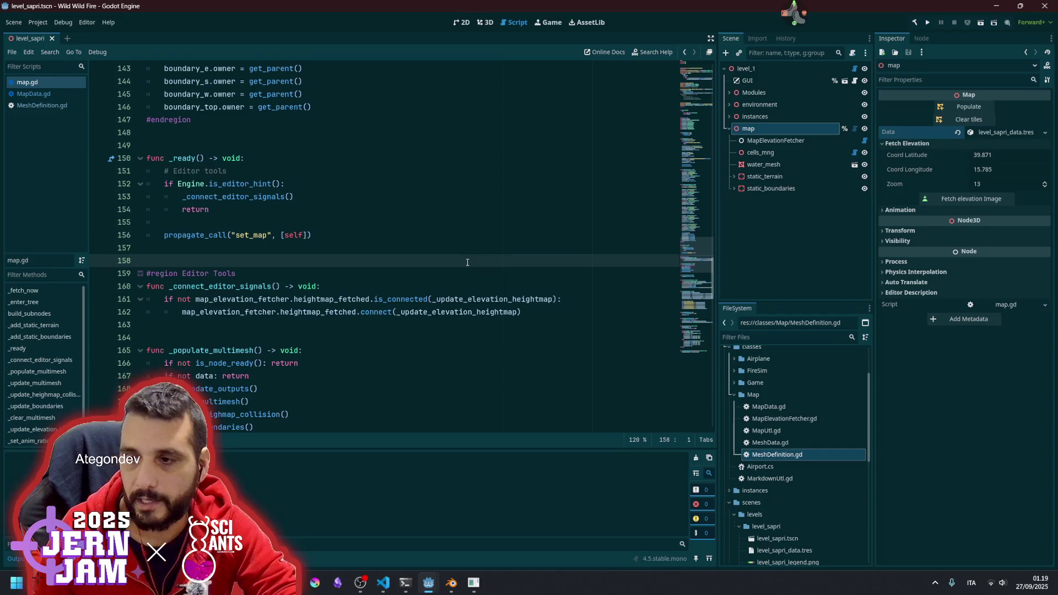
Switch to Visual Studio Code to view the MapData.gd working-tree diff
{"action": "left_click", "coordinate": [383, 583]}
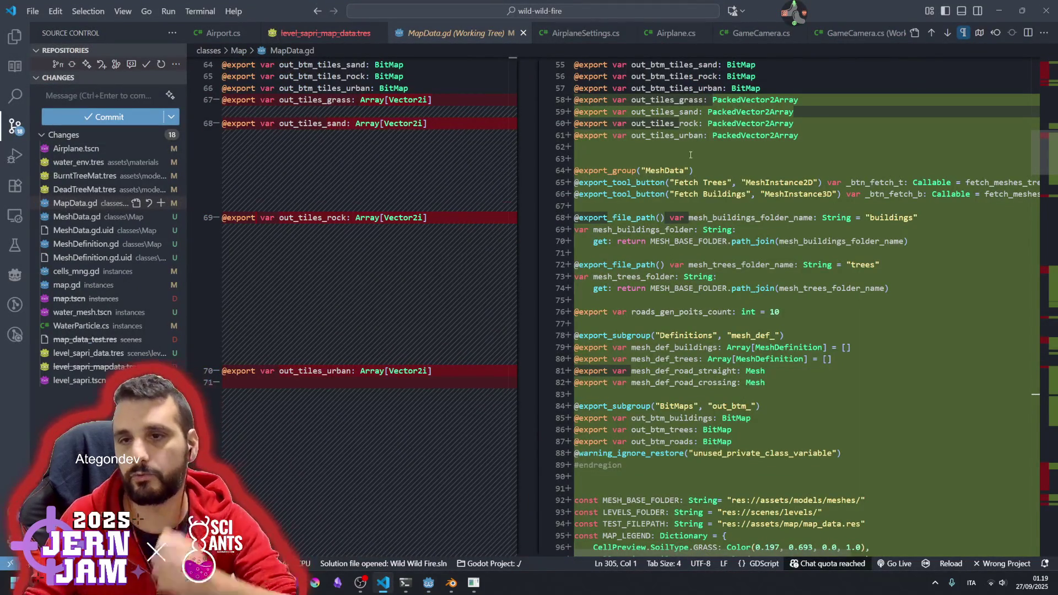
{"action": "scroll", "coordinate": [782, 176], "scroll_direction": "down", "scroll_amount": 2}
{"action": "scroll", "coordinate": [783, 176], "scroll_direction": "down", "scroll_amount": 5}
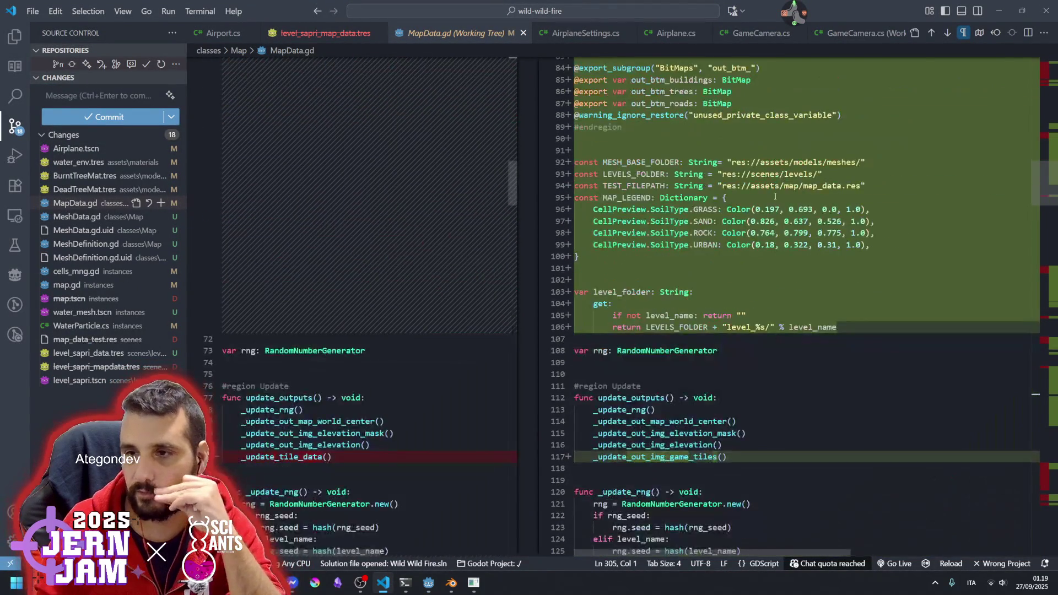
{"action": "scroll", "coordinate": [772, 192], "scroll_direction": "up", "scroll_amount": 4}
{"action": "scroll", "coordinate": [762, 214], "scroll_direction": "down", "scroll_amount": 5}
{"action": "scroll", "coordinate": [762, 214], "scroll_direction": "down", "scroll_amount": 20}
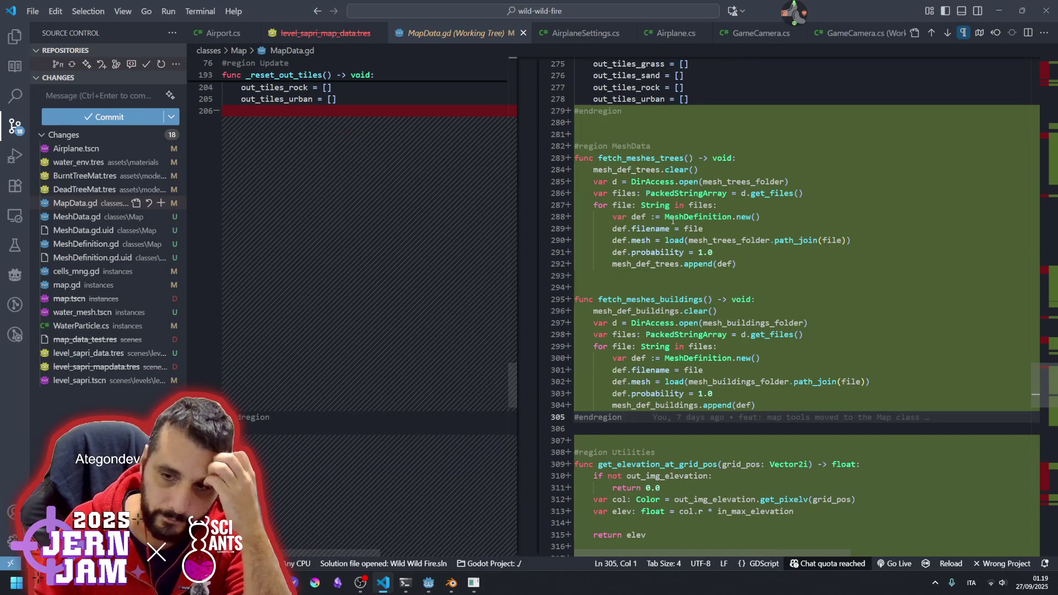
{"action": "scroll", "coordinate": [672, 220], "scroll_direction": "down", "scroll_amount": 3}
{"action": "scroll", "coordinate": [672, 221], "scroll_direction": "up", "scroll_amount": 5}
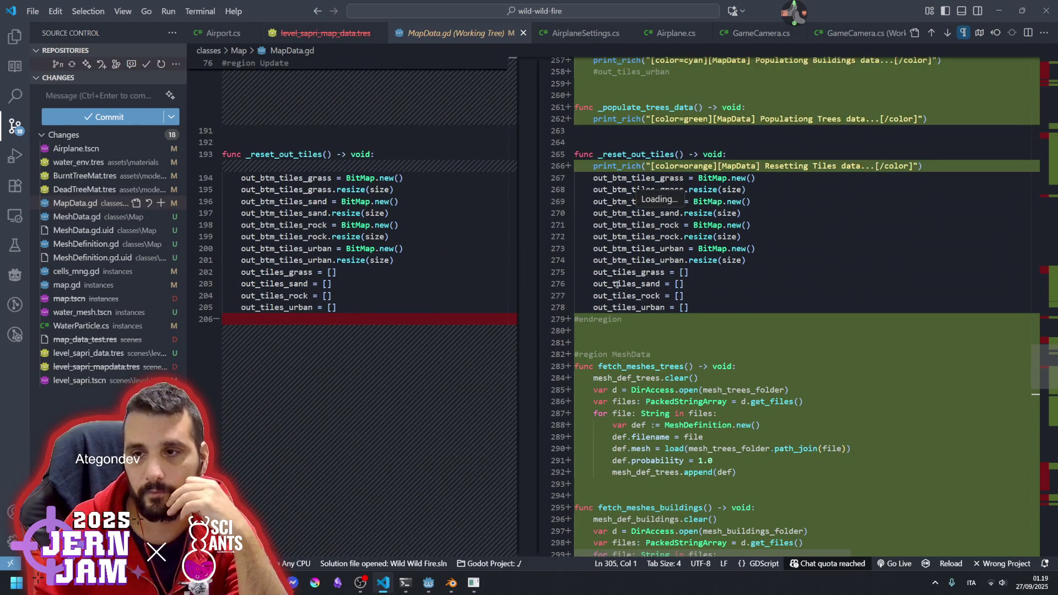
{"action": "scroll", "coordinate": [643, 382], "scroll_direction": "up", "scroll_amount": 20}
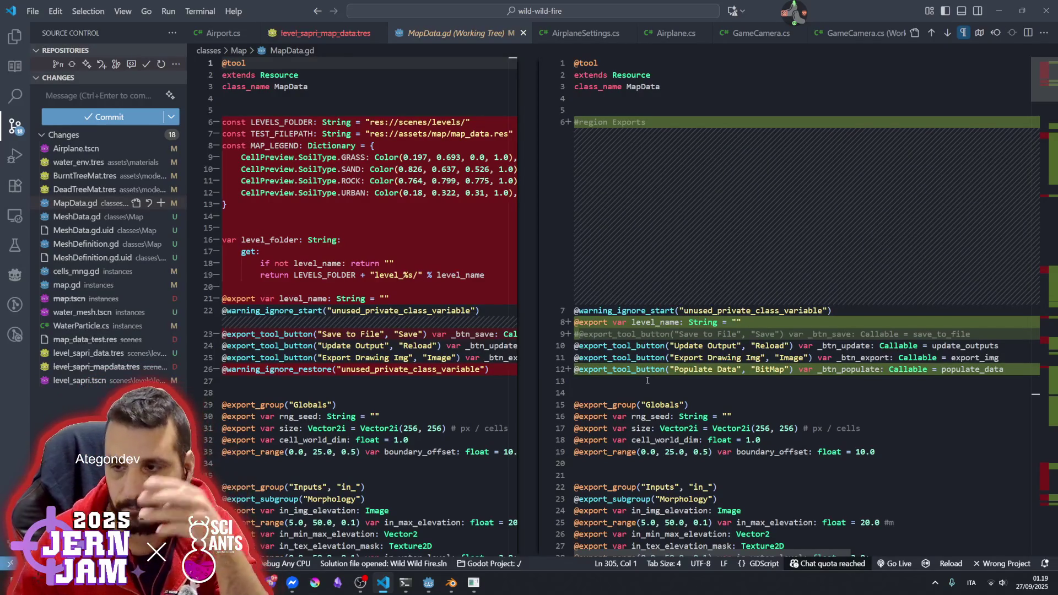
{"action": "left_click", "coordinate": [793, 14]}
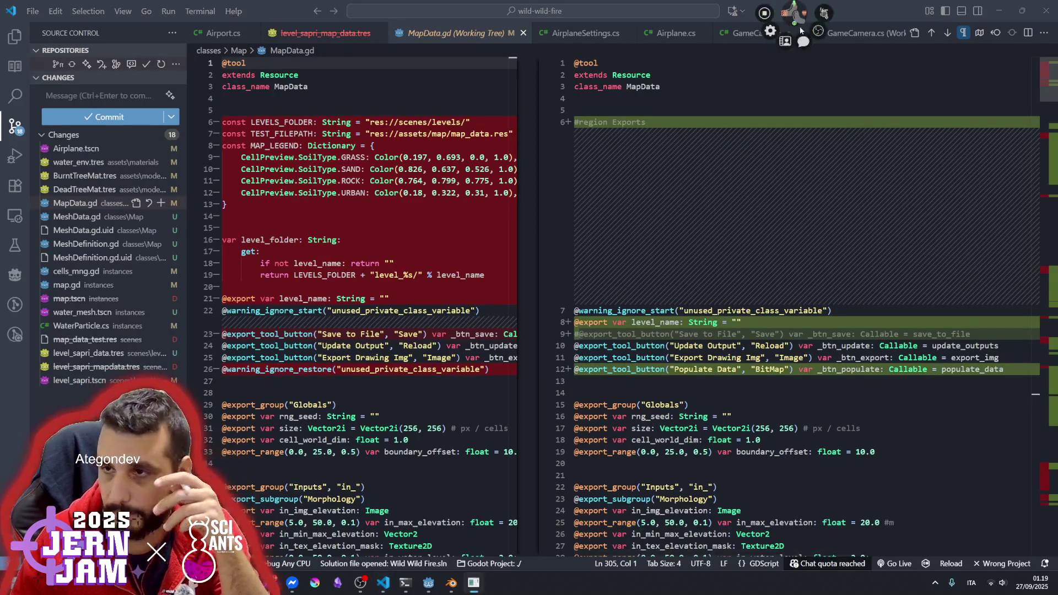
{"action": "left_click", "coordinate": [837, 46]}
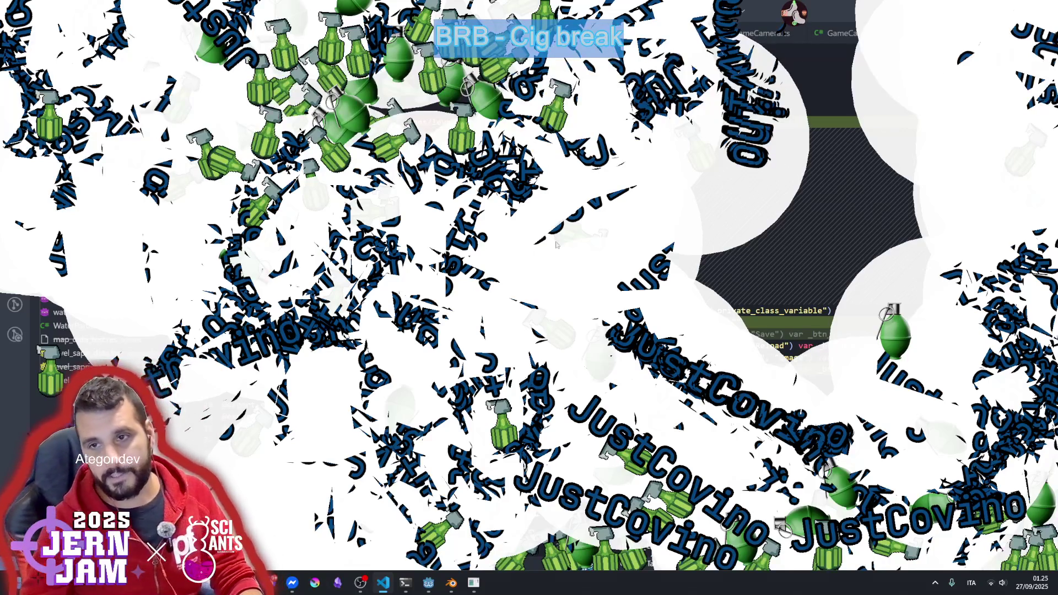
{"action": "mouse_move", "coordinate": [406, 574]}
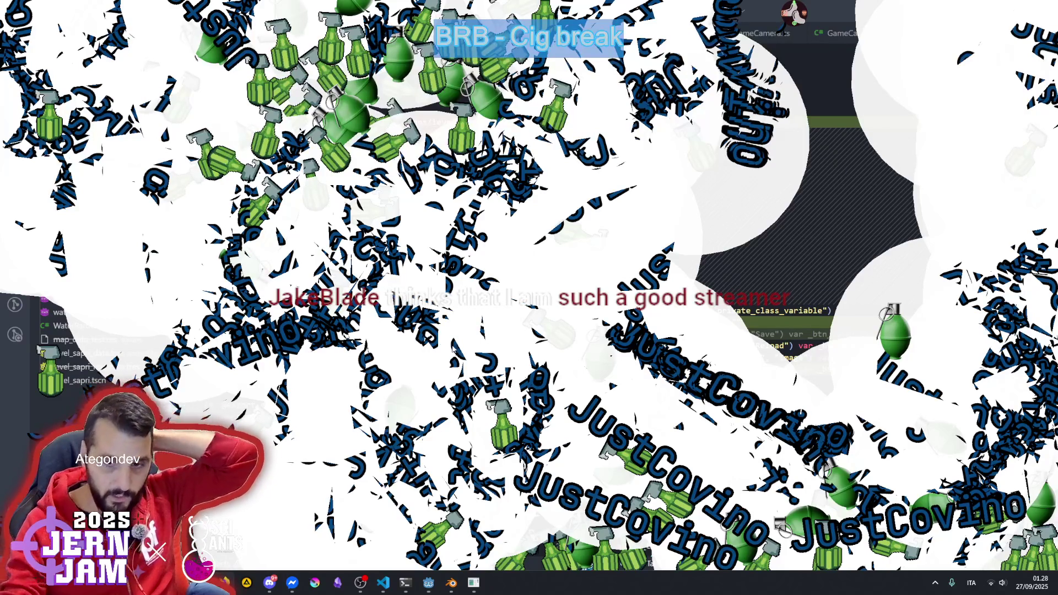
{"action": "left_click", "coordinate": [451, 583]}
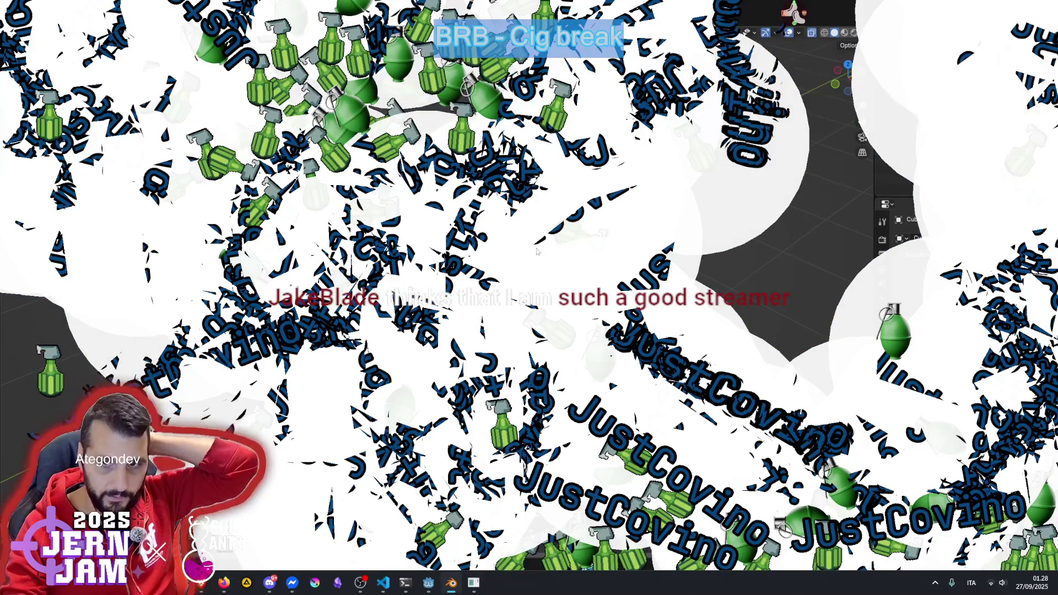
{"action": "left_click", "coordinate": [452, 583]}
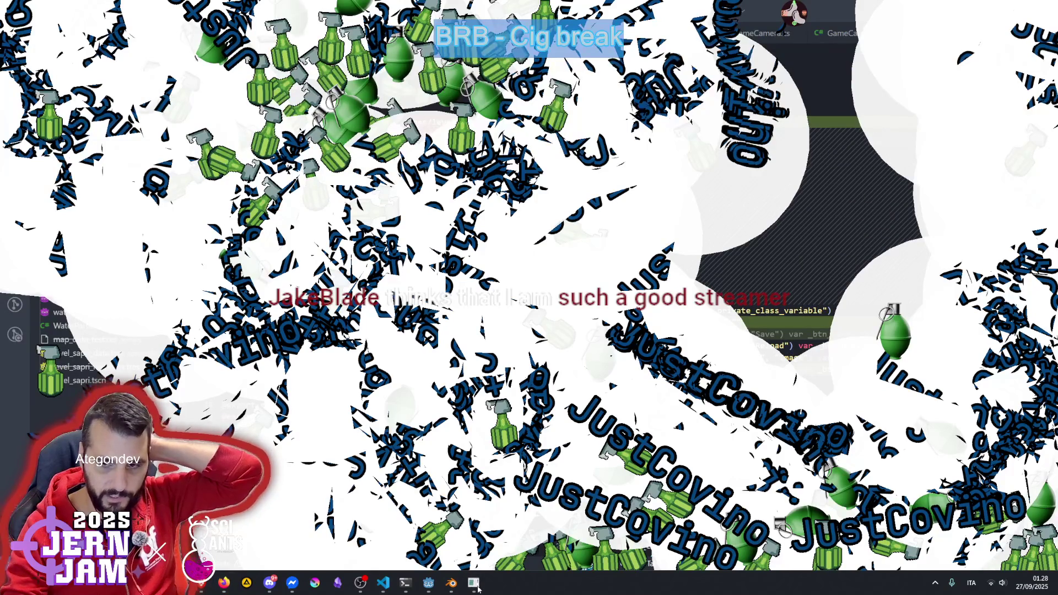
{"action": "right_click", "coordinate": [478, 589]}
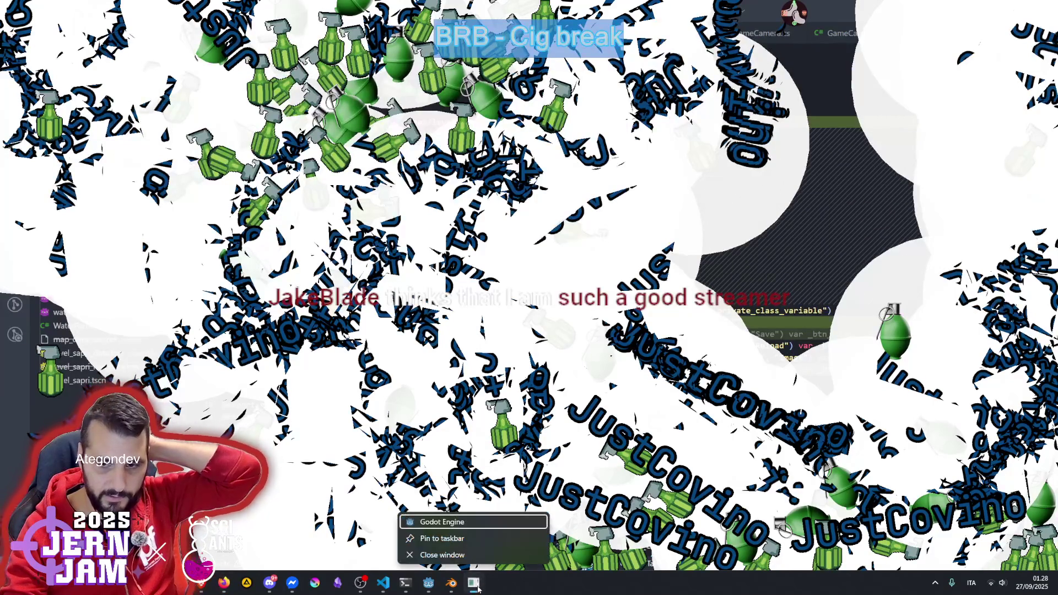
{"action": "key", "text": "Escape"}
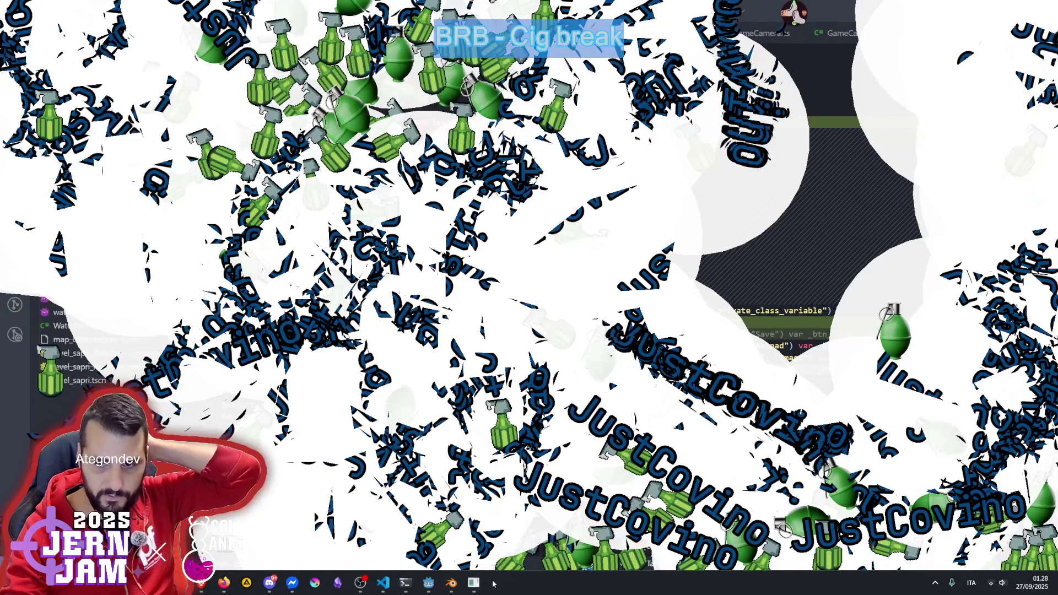
{"action": "mouse_move", "coordinate": [411, 586]}
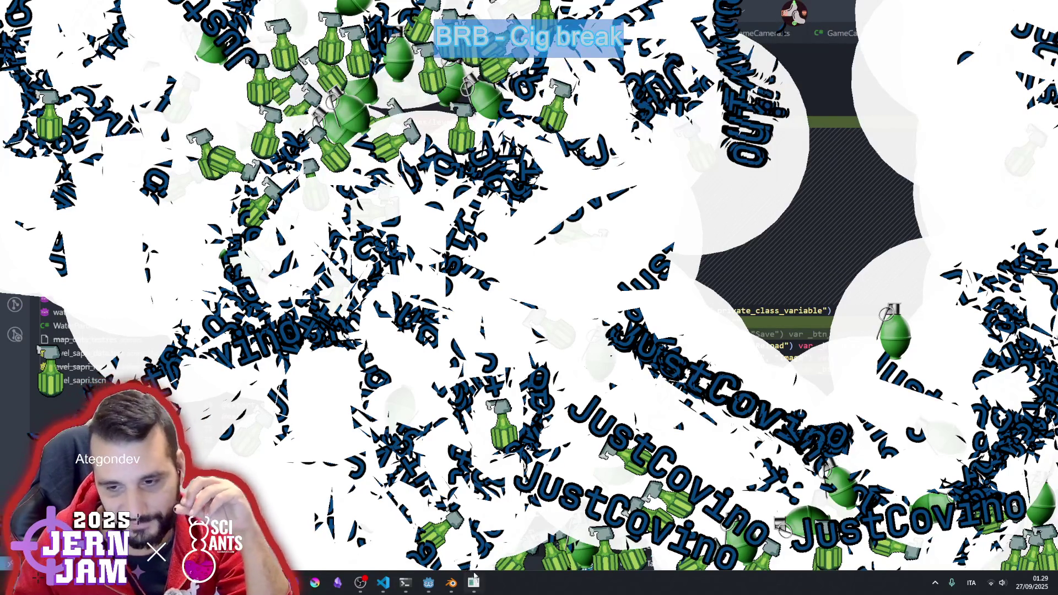
Peek at the Godot console and editor windows through the taskbar previews
{"action": "mouse_move", "coordinate": [405, 582]}
{"action": "mouse_move", "coordinate": [387, 543]}
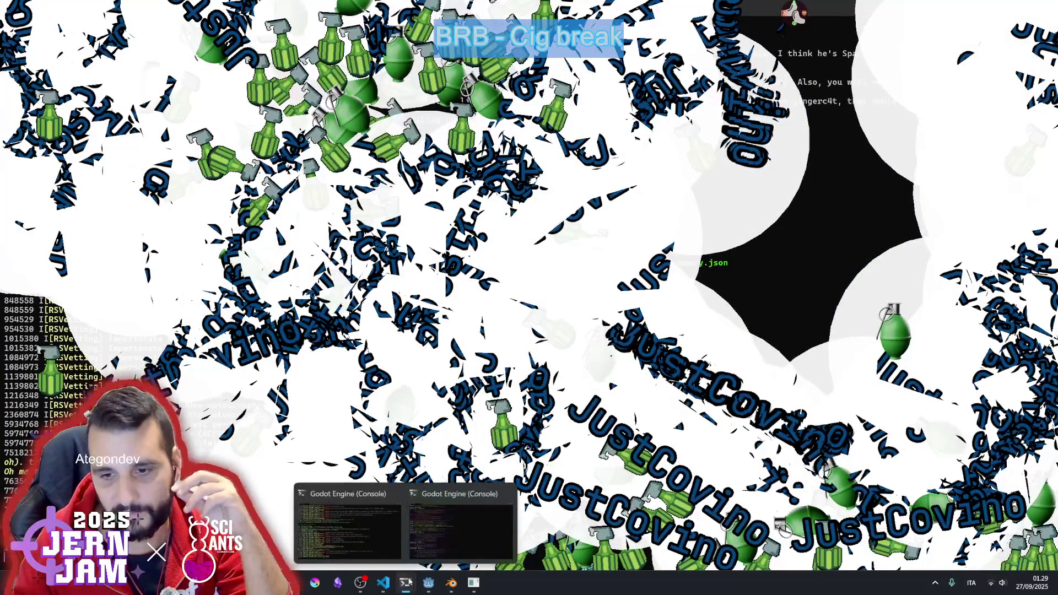
{"action": "mouse_move", "coordinate": [365, 529]}
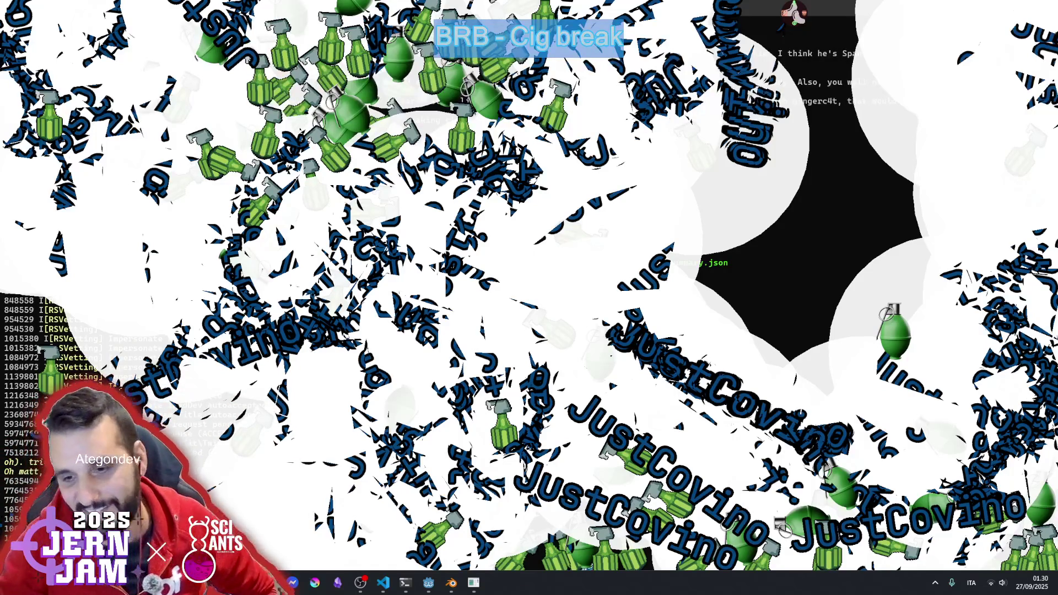
{"action": "mouse_move", "coordinate": [404, 583]}
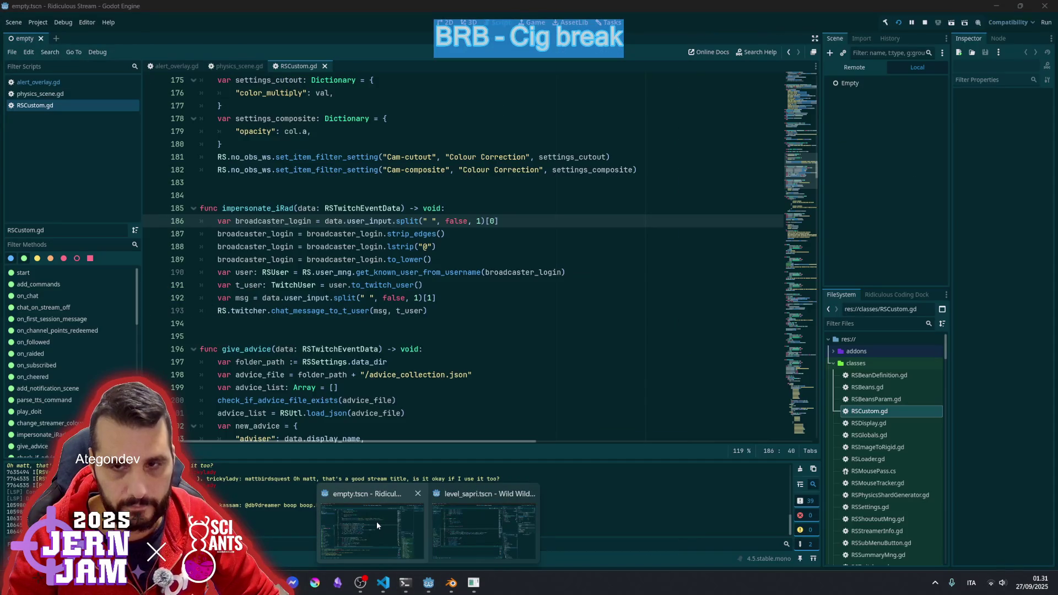
Review RSCustom.gd's advice functions in the Ridiculous Stream editor, then bring up its console log
{"action": "left_click", "coordinate": [376, 521]}
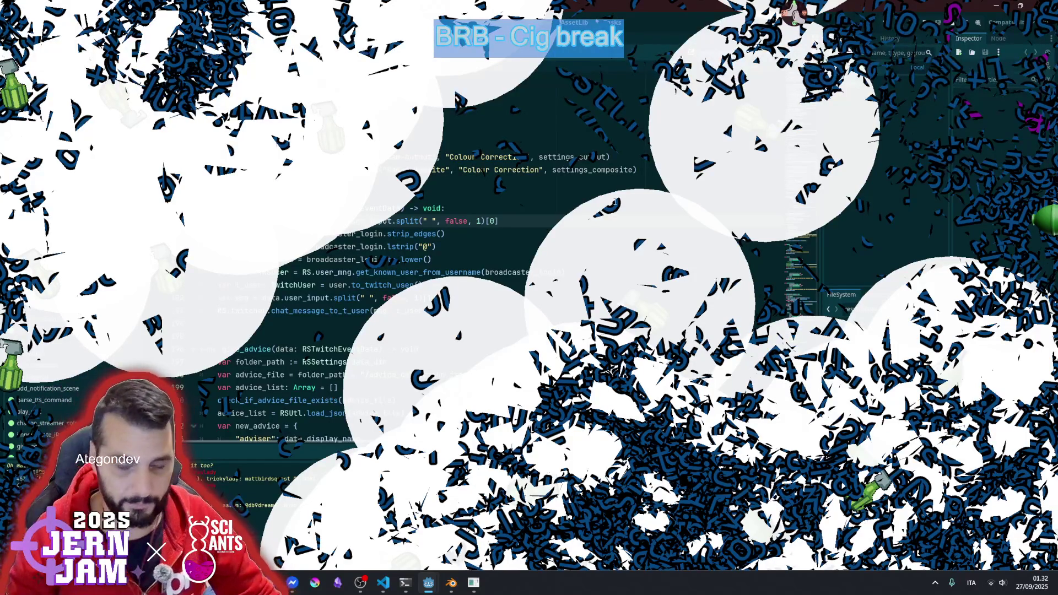
{"action": "mouse_move", "coordinate": [406, 583]}
{"action": "left_click", "coordinate": [387, 496]}
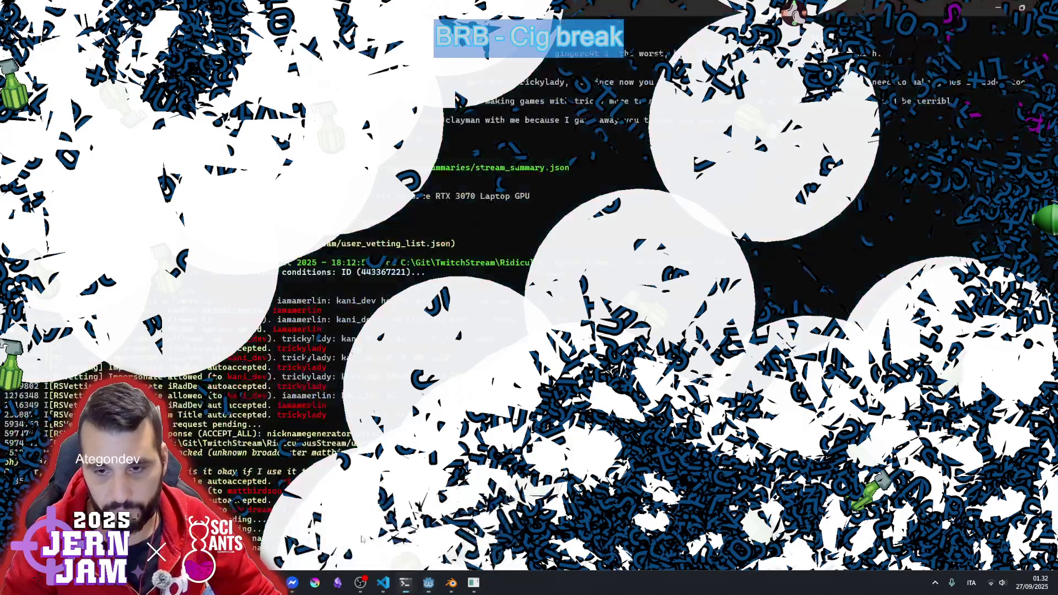
Close the console, check the changed export lines in the MapData.gd diff, and minimize VS Code
{"action": "left_click", "coordinate": [1049, 10]}
{"action": "mouse_move", "coordinate": [433, 584]}
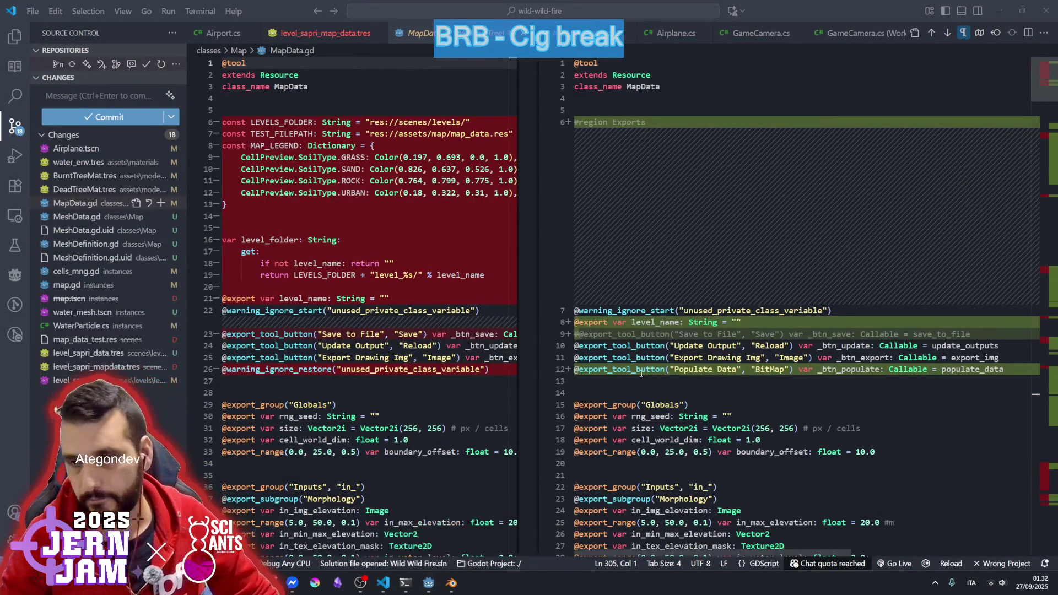
{"action": "left_click", "coordinate": [673, 334]}
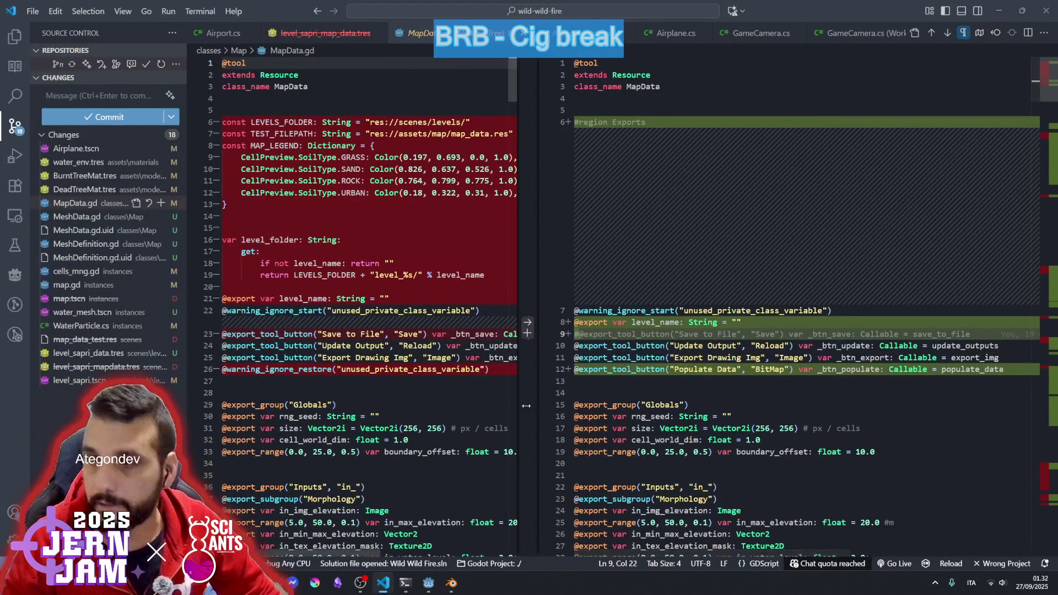
{"action": "left_click", "coordinate": [1006, 6]}
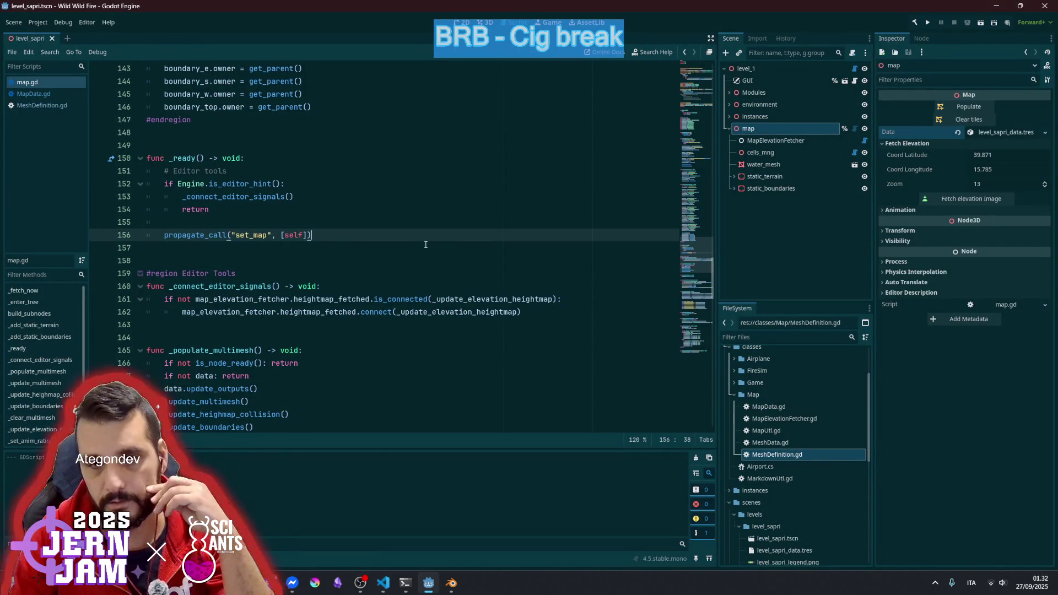
Browse the top of map.gd, including the _btn_populate export line, and focus the map node
{"action": "scroll", "coordinate": [426, 244], "scroll_direction": "up", "scroll_amount": 2}
{"action": "left_click", "coordinate": [384, 194]}
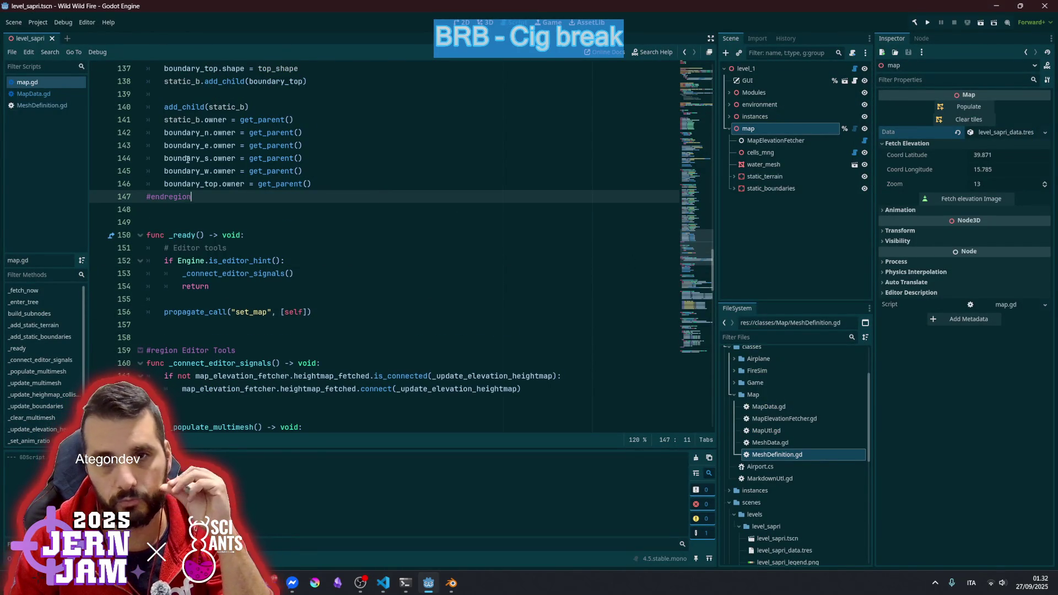
{"action": "left_click", "coordinate": [711, 92]}
{"action": "left_click", "coordinate": [400, 119]}
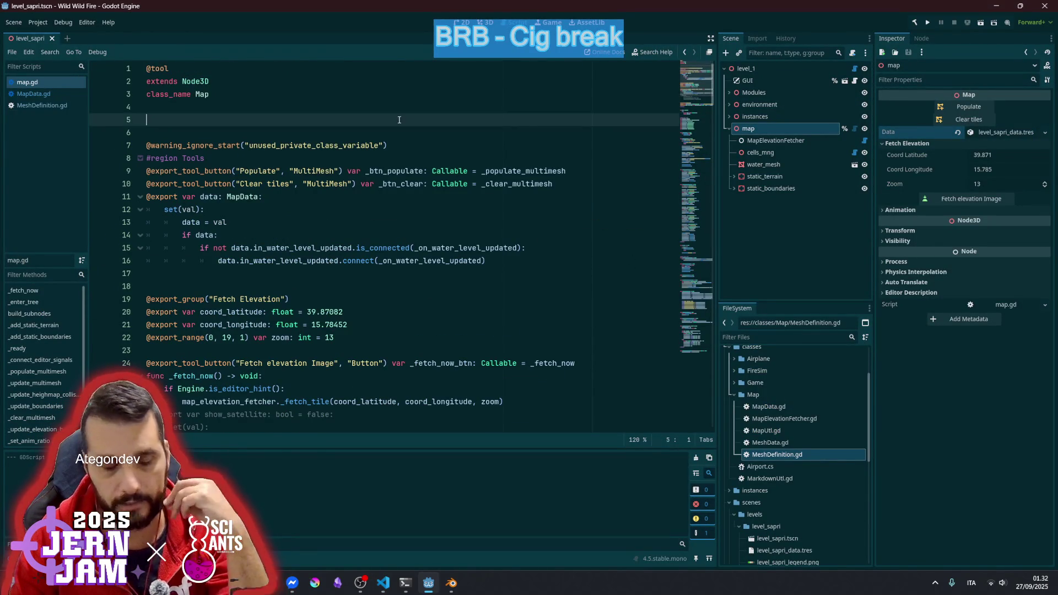
{"action": "left_click", "coordinate": [374, 171]}
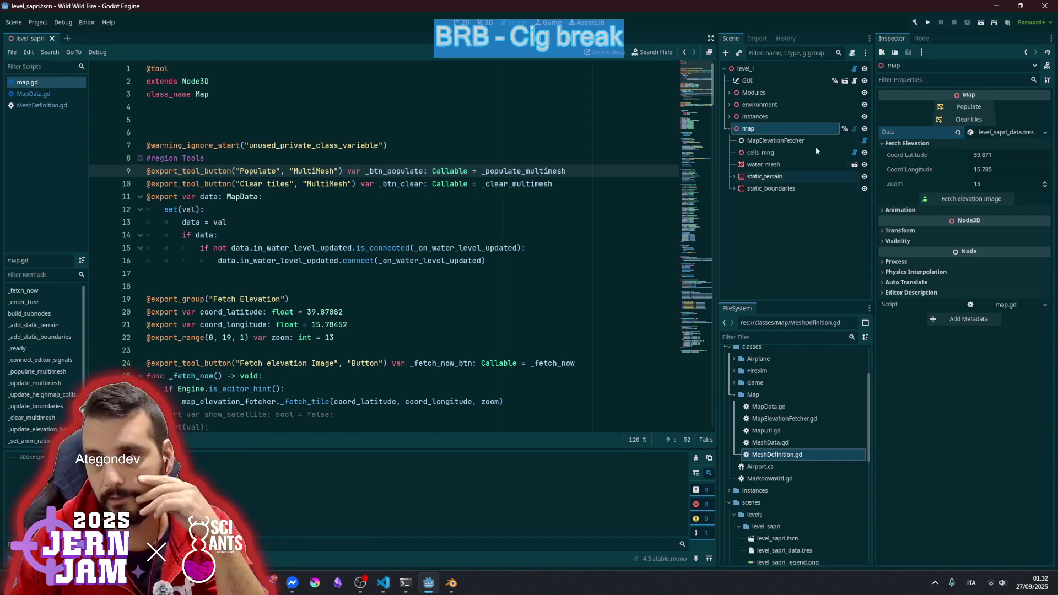
{"action": "left_click", "coordinate": [776, 127]}
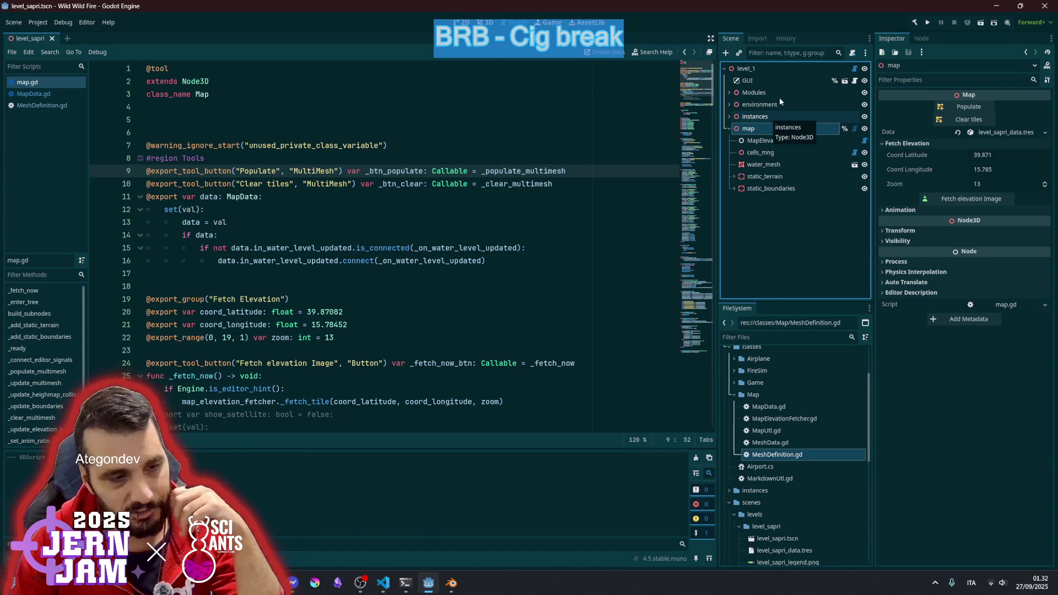
Scroll map.gd to the boundary print code and static terrain setup, then return to the VS Code diff
{"action": "left_click_drag", "start_coordinate": [699, 70], "coordinate": [706, 356]}
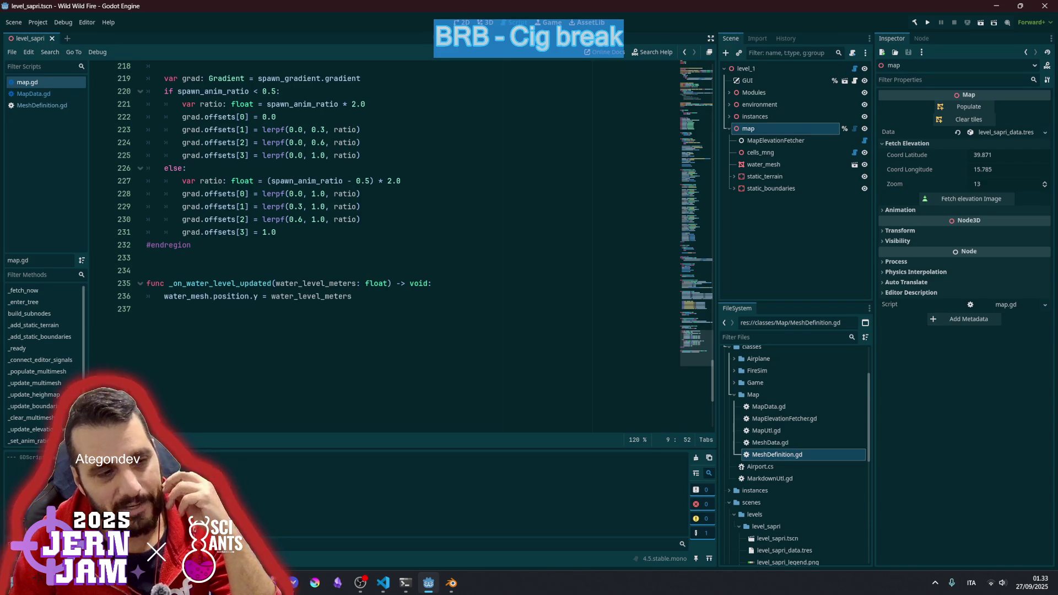
{"action": "mouse_move", "coordinate": [707, 350]}
{"action": "left_mouse_down"}
{"action": "mouse_move", "coordinate": [709, 287]}
{"action": "mouse_move", "coordinate": [694, 326]}
{"action": "left_mouse_up"}
{"action": "left_click", "coordinate": [447, 196]}
{"action": "scroll", "coordinate": [447, 224], "scroll_direction": "up", "scroll_amount": 3}
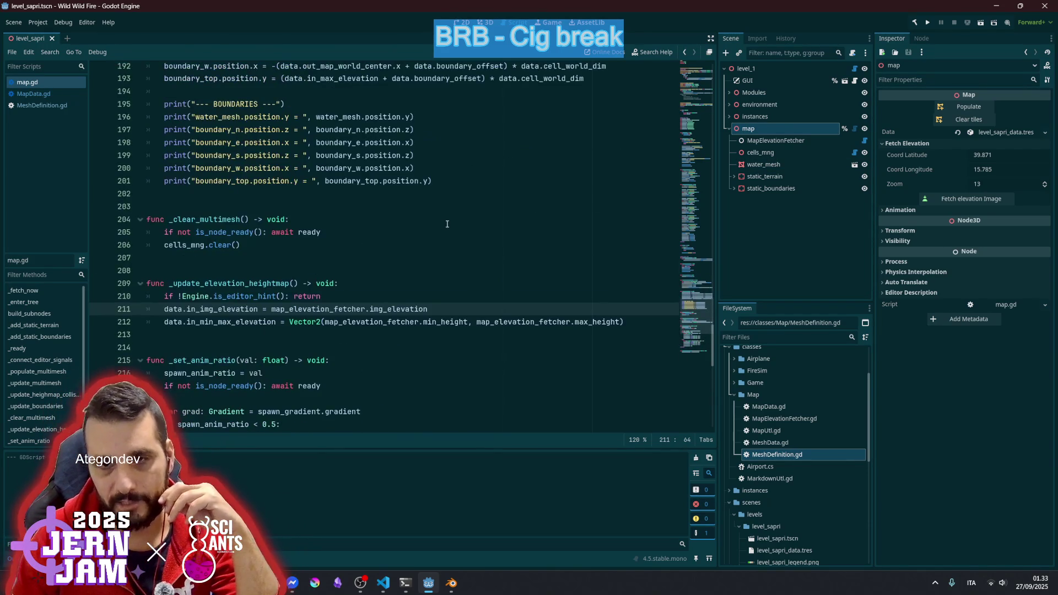
{"action": "left_click_drag", "start_coordinate": [696, 317], "coordinate": [696, 184]}
{"action": "left_click", "coordinate": [368, 165]}
{"action": "scroll", "coordinate": [369, 210], "scroll_direction": "up", "scroll_amount": 2}
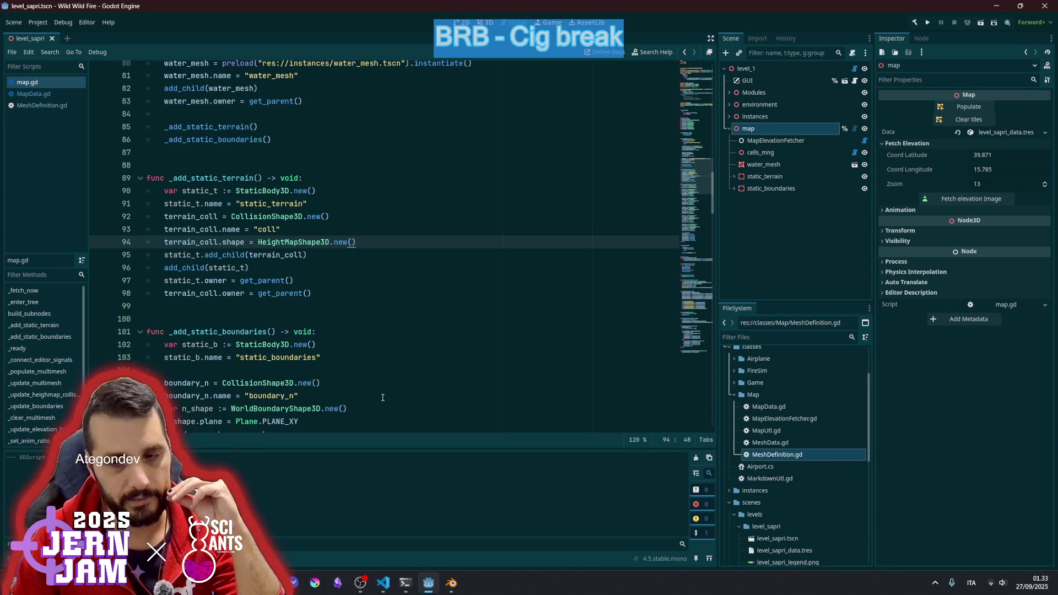
{"action": "left_click", "coordinate": [385, 582]}
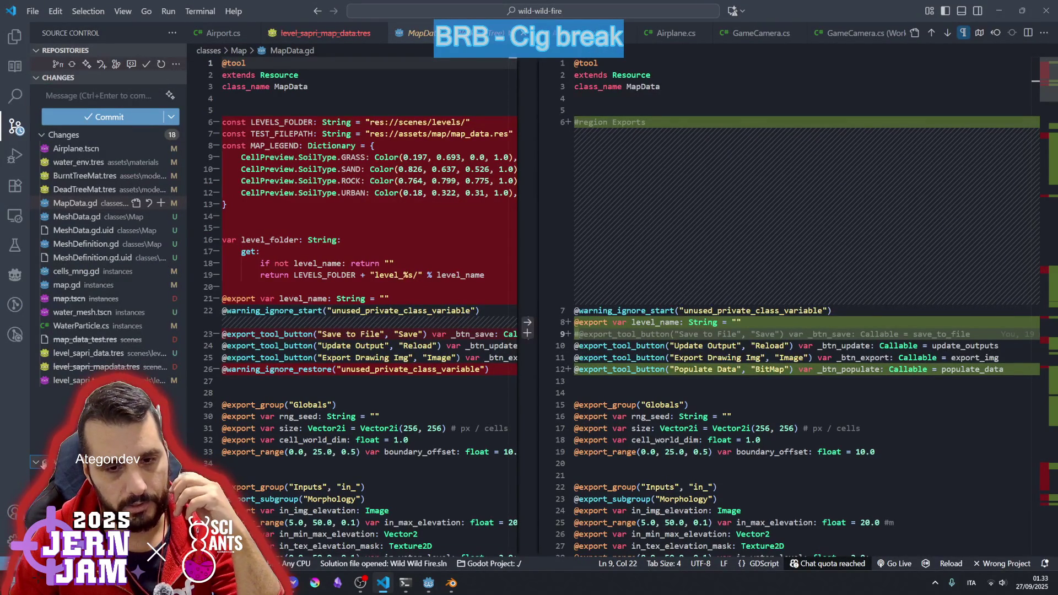
Expand and collapse the Source Control commit graph, then minimize VS Code back to Godot
{"action": "left_click", "coordinate": [44, 462]}
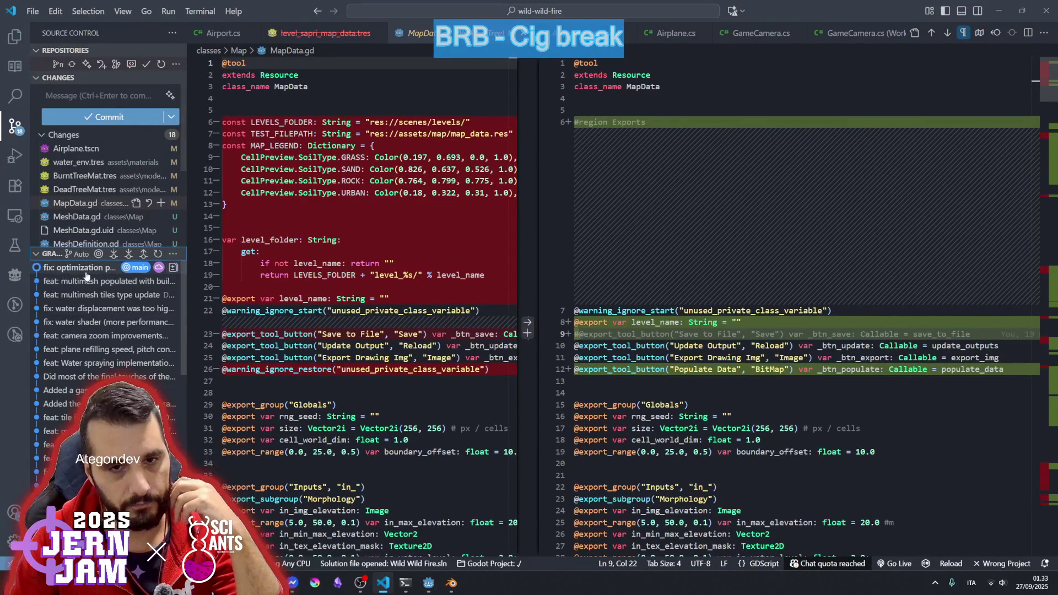
{"action": "mouse_move", "coordinate": [99, 269]}
{"action": "left_click", "coordinate": [50, 254]}
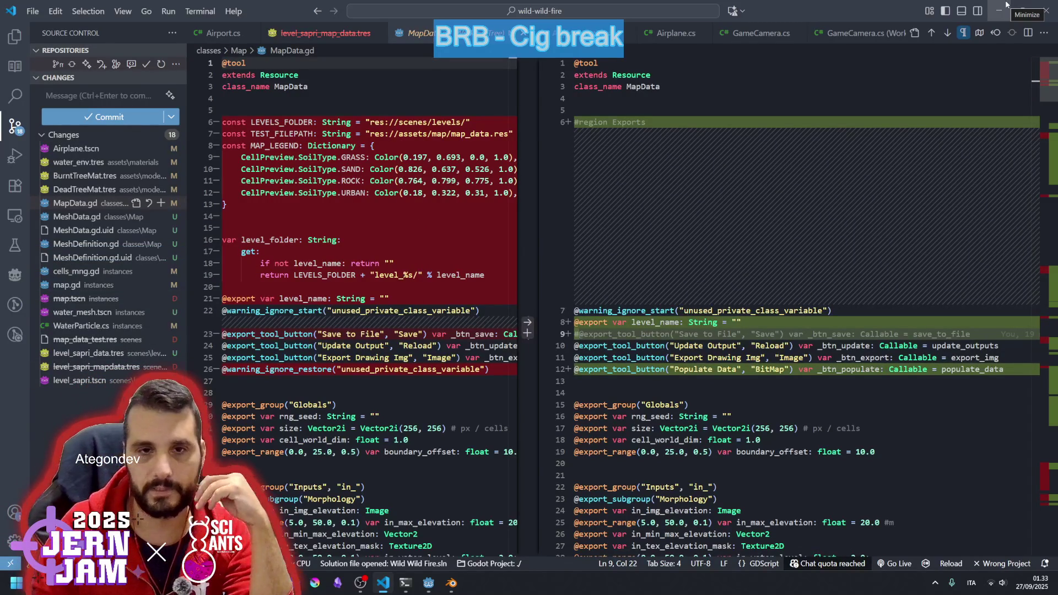
{"action": "left_click", "coordinate": [1007, 5]}
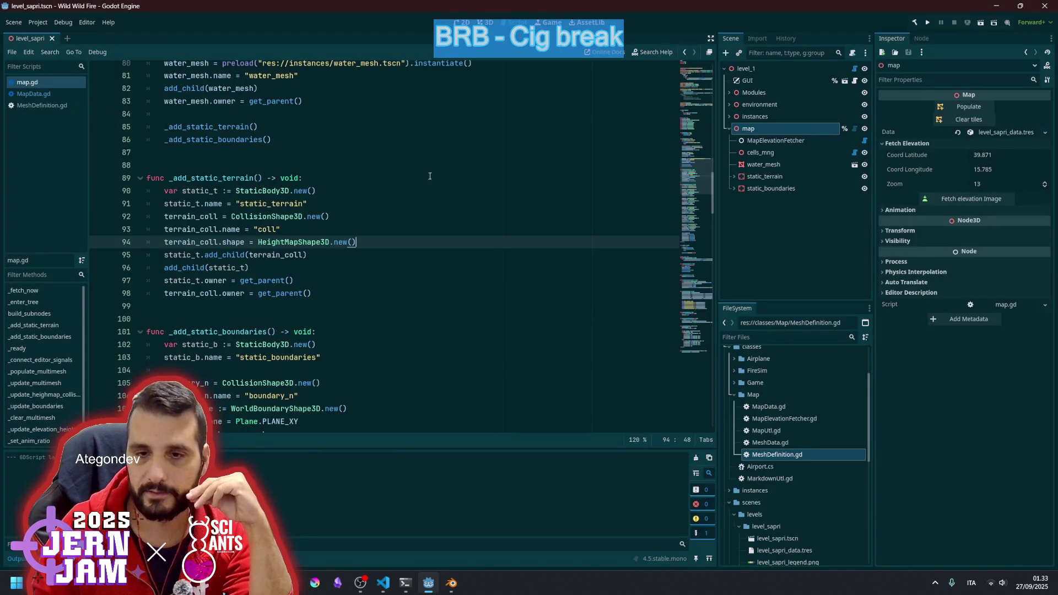
Launch a second Godot_v4.5-stable_mono instance from the pinned Start menu entry
{"action": "left_click", "coordinate": [631, 217]}
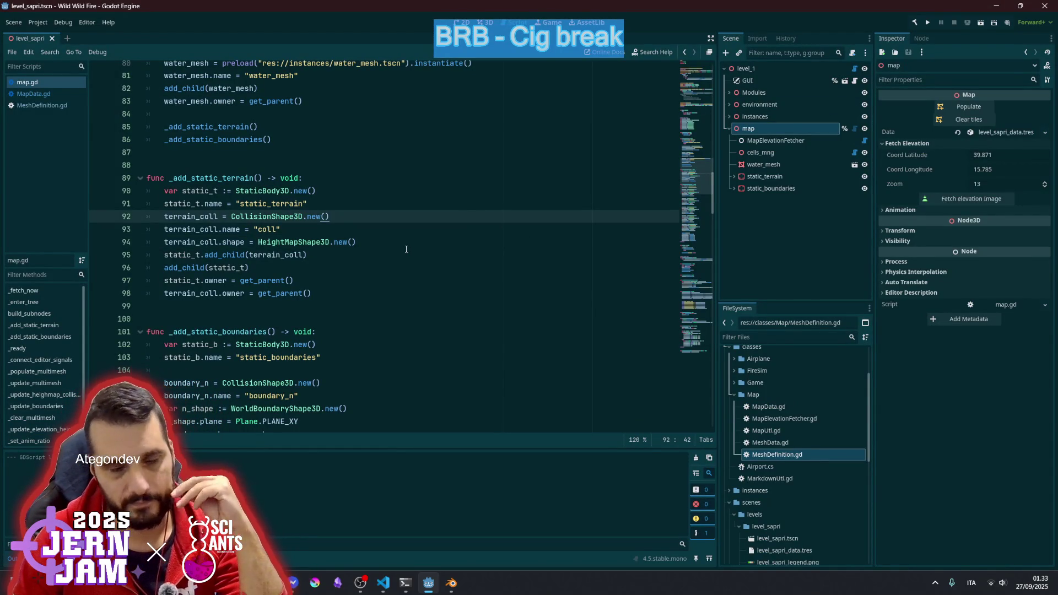
{"action": "left_click", "coordinate": [13, 583]}
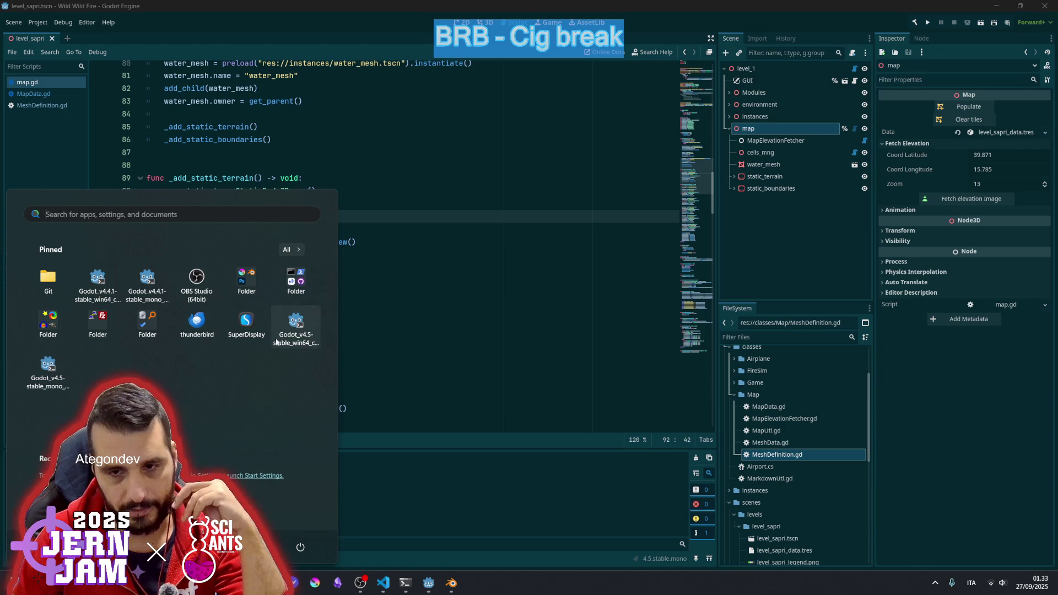
{"action": "left_click", "coordinate": [53, 385]}
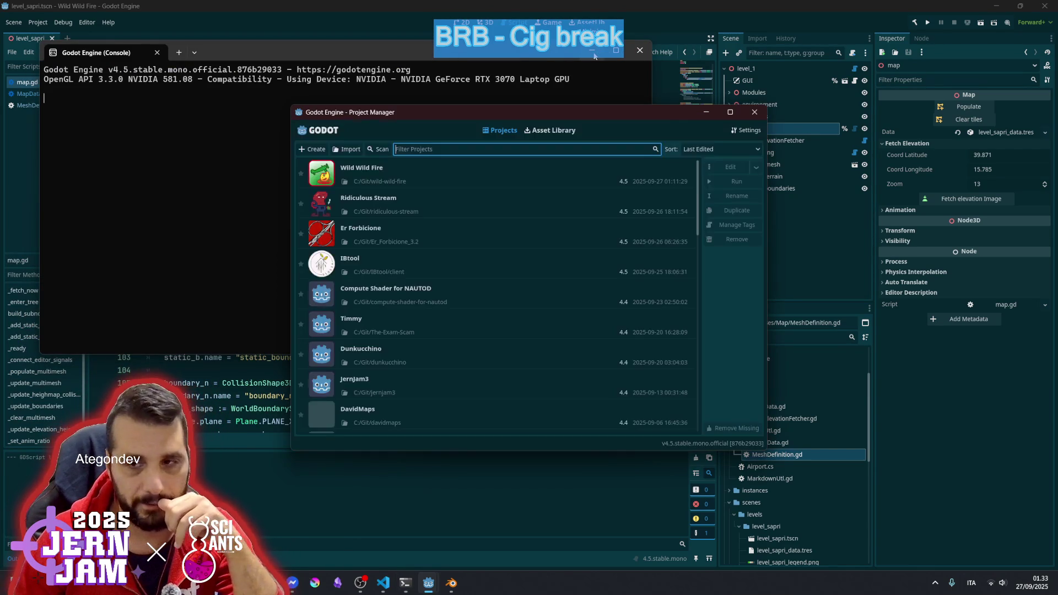
Open the Ridiculous Stream project from the Project Manager and maximize its console window
{"action": "left_click", "coordinate": [492, 170]}
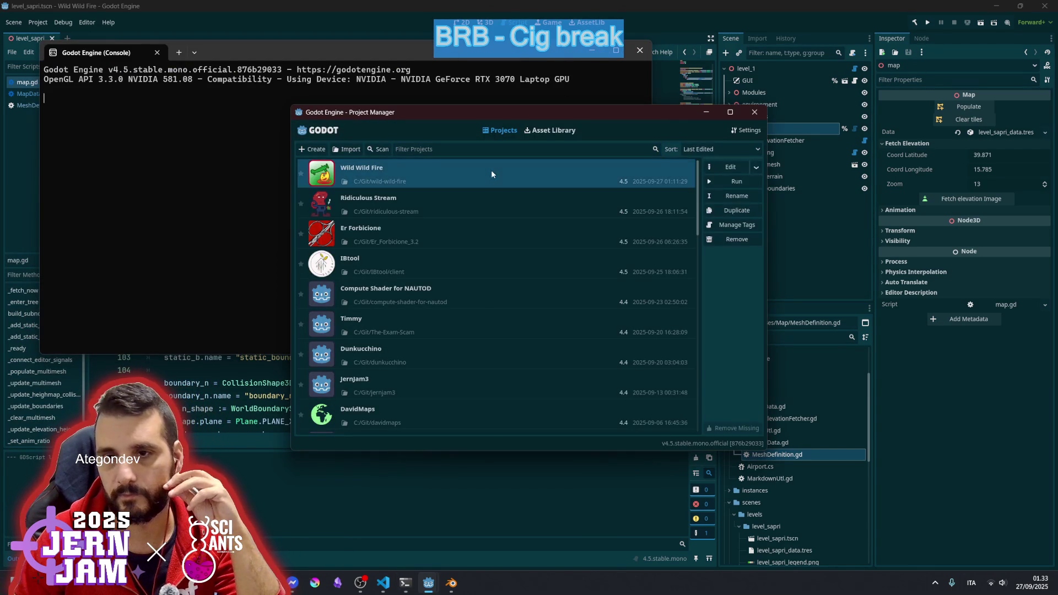
{"action": "left_click", "coordinate": [445, 196]}
{"action": "double_click", "coordinate": [446, 196]}
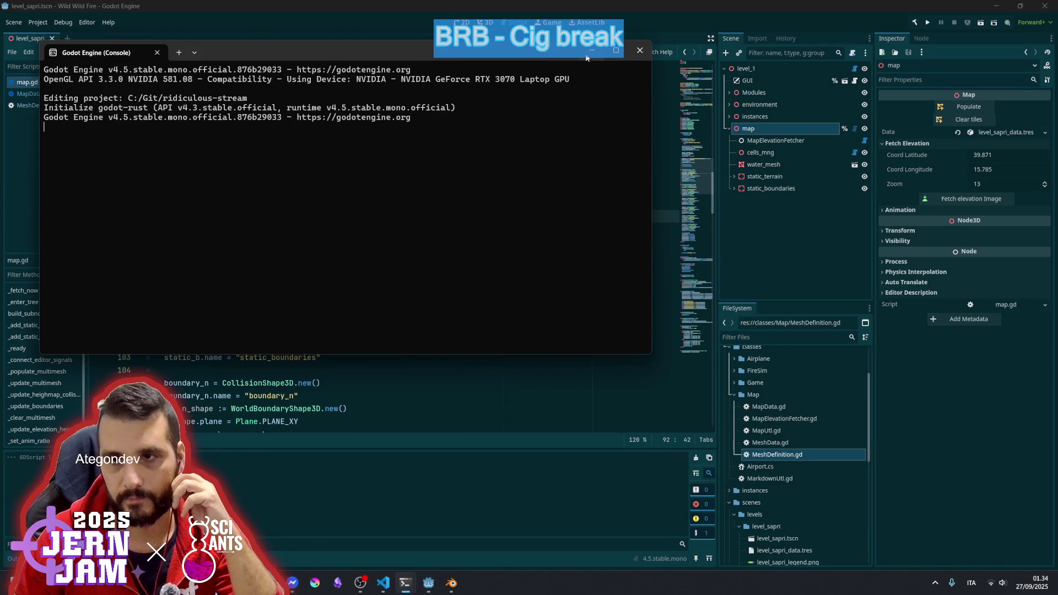
{"action": "left_click_drag", "start_coordinate": [557, 52], "coordinate": [554, 3]}
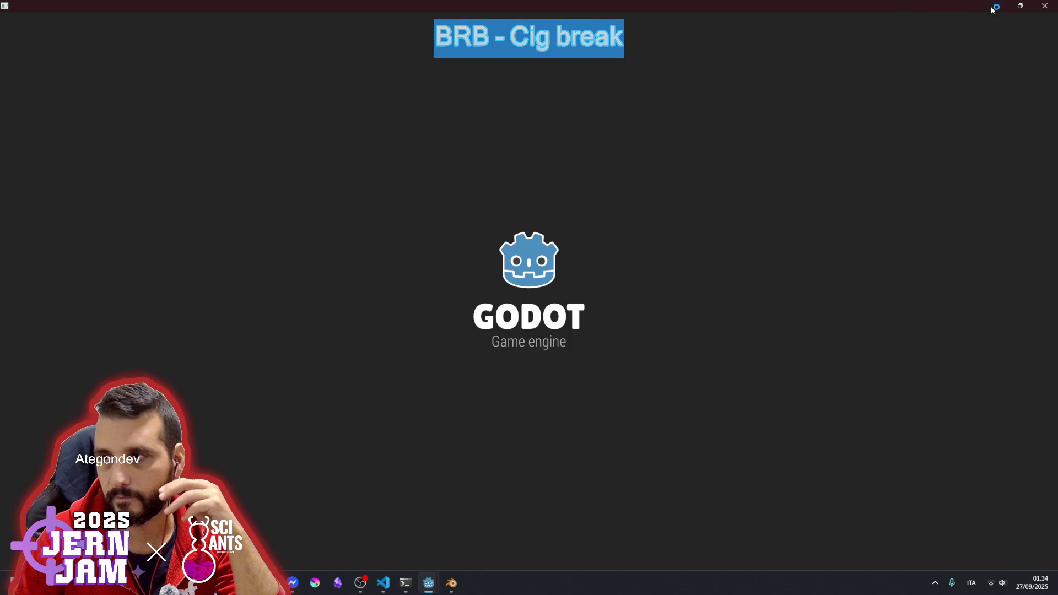
Switch between Godot windows via taskbar previews to bring the Ridiculous Stream editor forward
{"action": "mouse_move", "coordinate": [431, 588]}
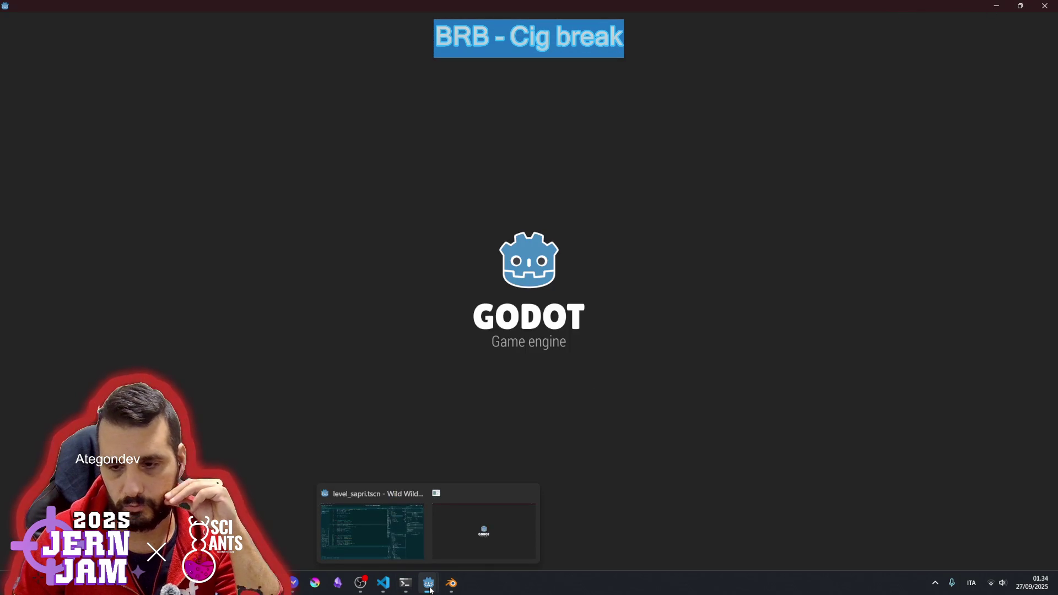
{"action": "left_click", "coordinate": [479, 546]}
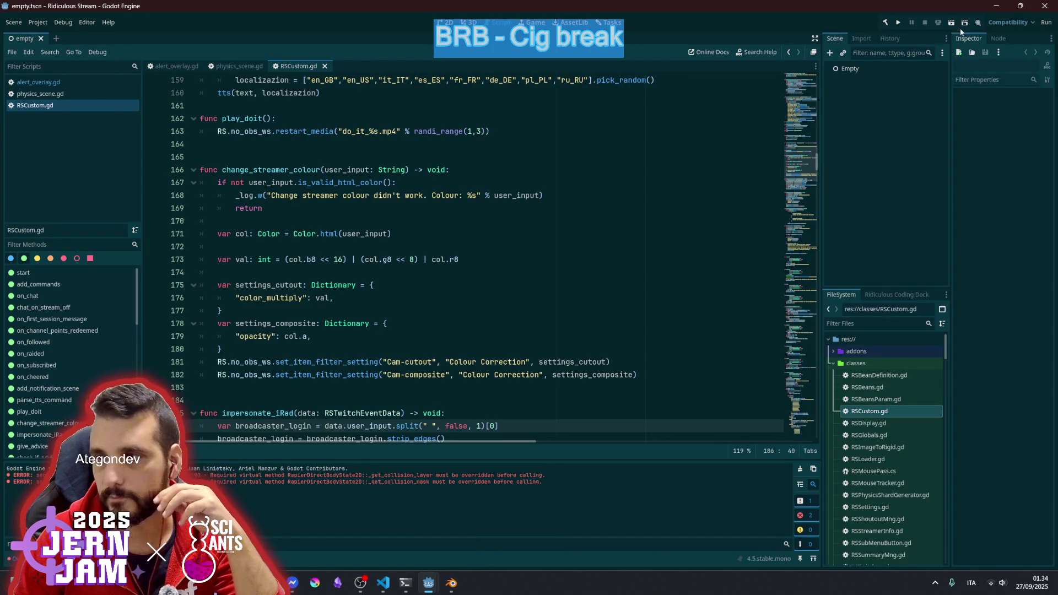
{"action": "left_click", "coordinate": [995, 4]}
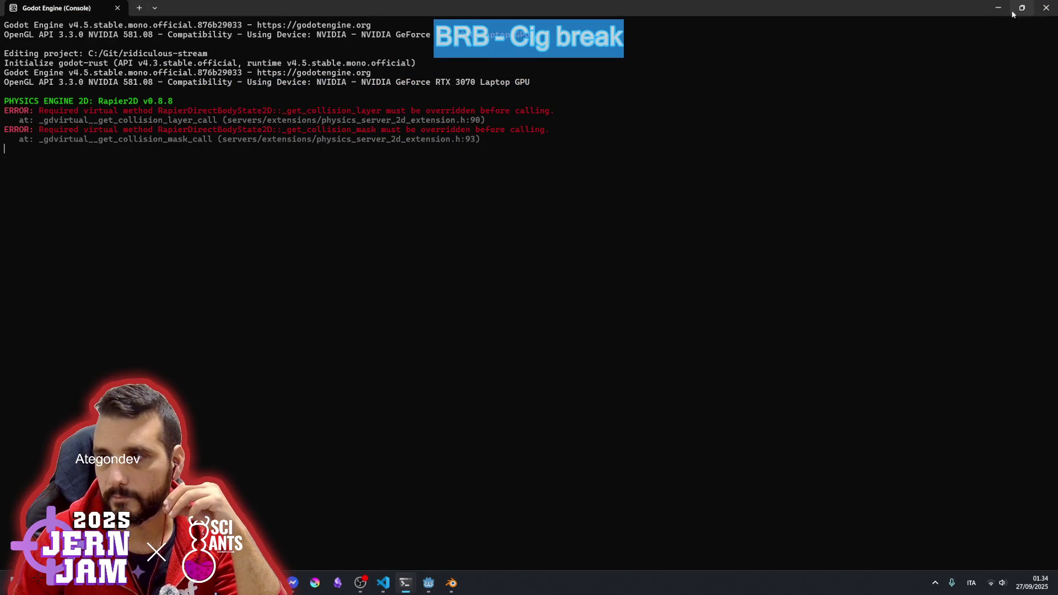
{"action": "left_click", "coordinate": [429, 582]}
{"action": "mouse_move", "coordinate": [429, 582]}
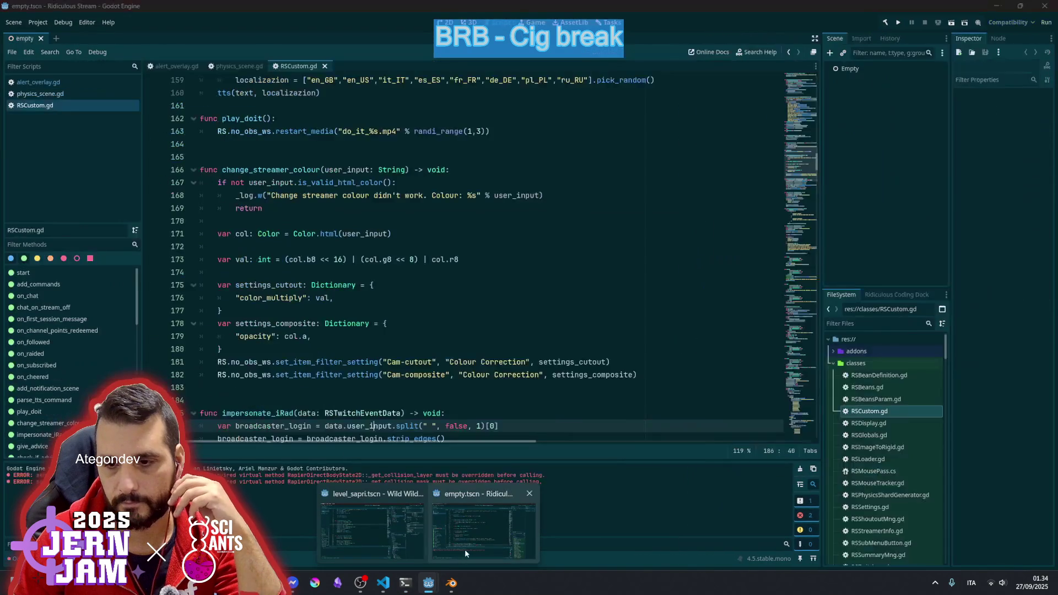
{"action": "left_click", "coordinate": [457, 289]}
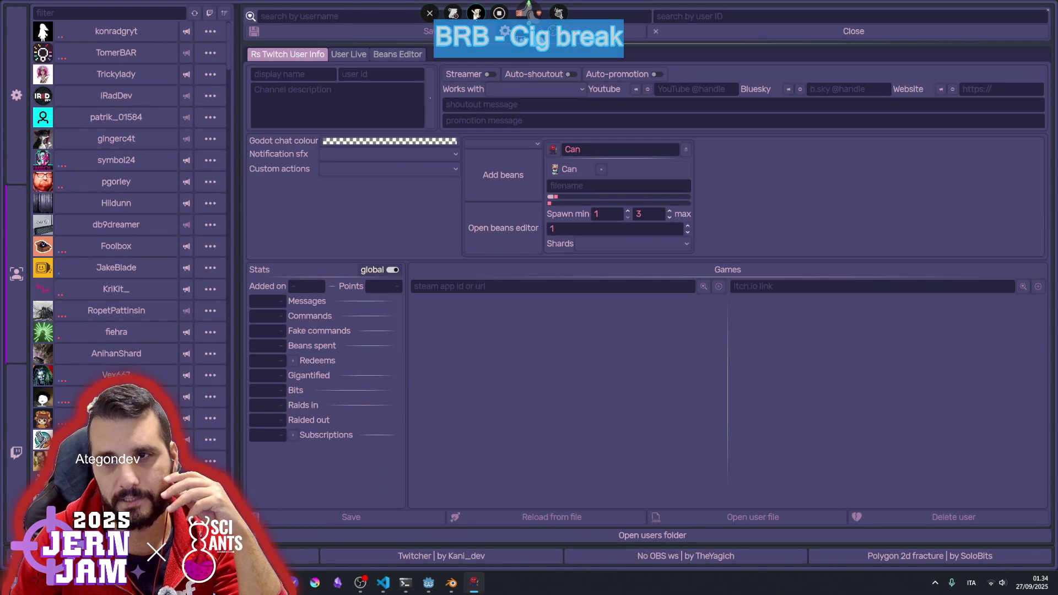
{"action": "left_click", "coordinate": [476, 13]}
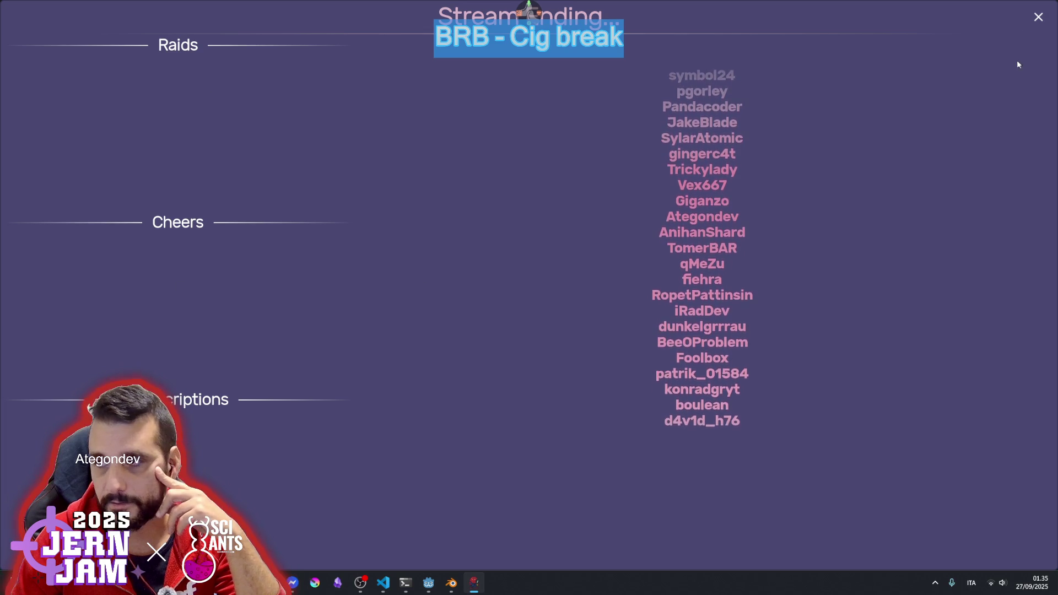
{"action": "left_click", "coordinate": [1038, 18]}
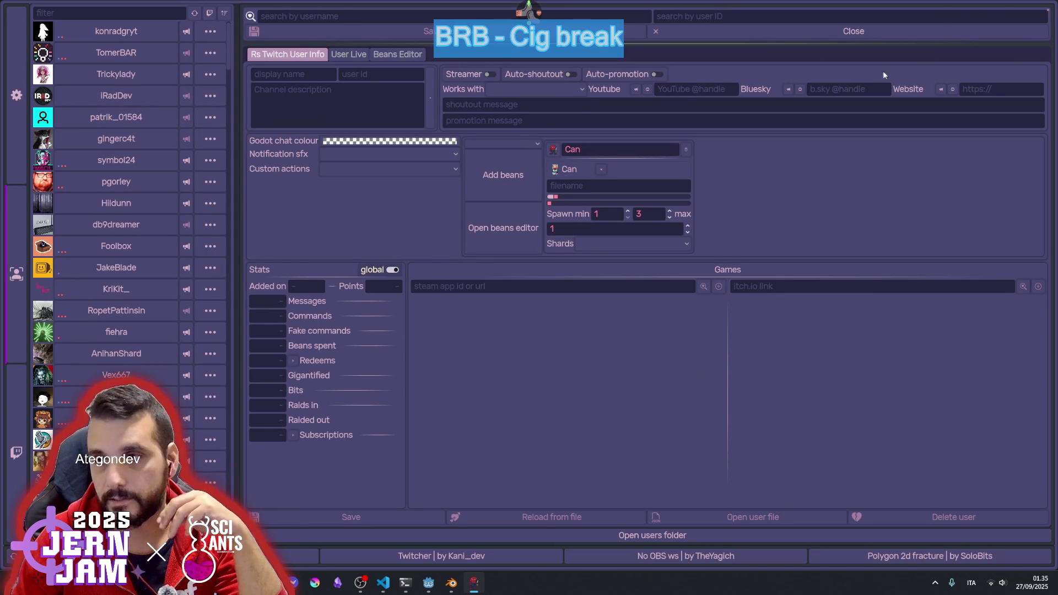
{"action": "key", "text": "alt+Tab"}
{"action": "left_click", "coordinate": [381, 293]}
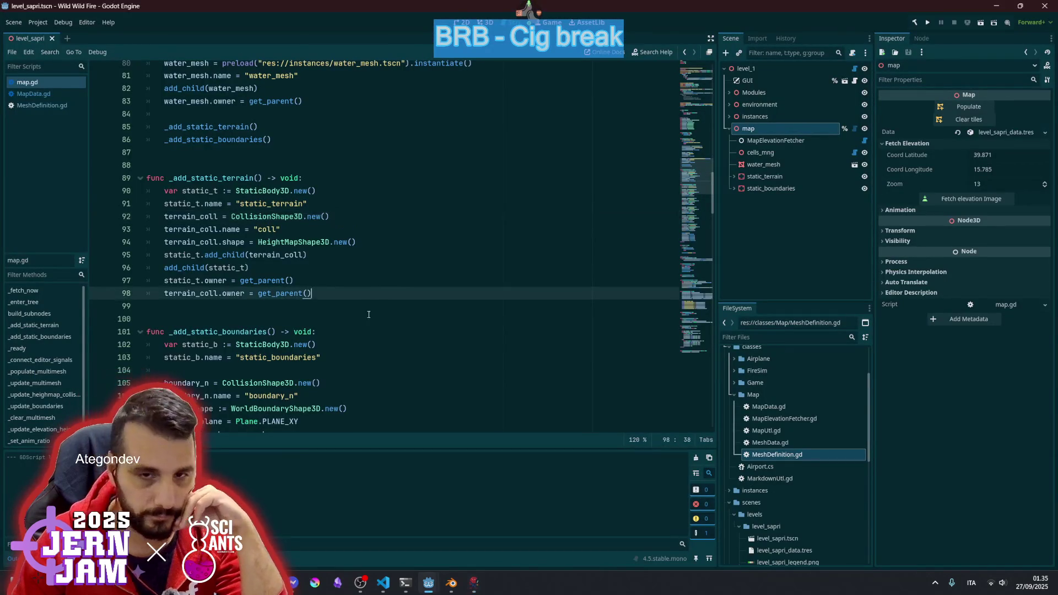
{"action": "left_click", "coordinate": [696, 250]}
{"action": "scroll", "coordinate": [698, 250], "scroll_direction": "down", "scroll_amount": 15}
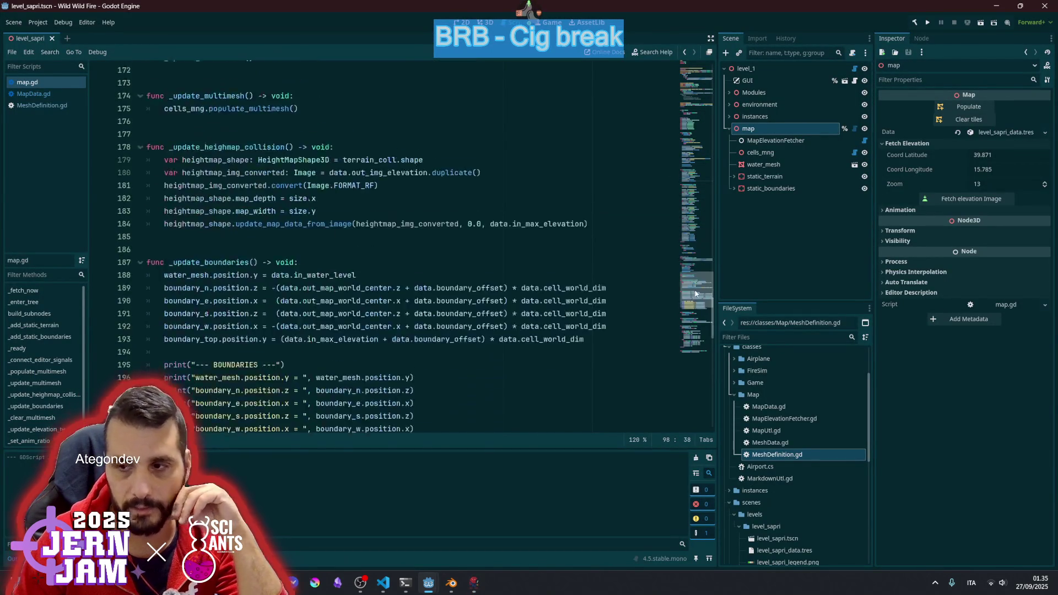
{"action": "left_click", "coordinate": [395, 280]}
{"action": "left_click", "coordinate": [402, 242]}
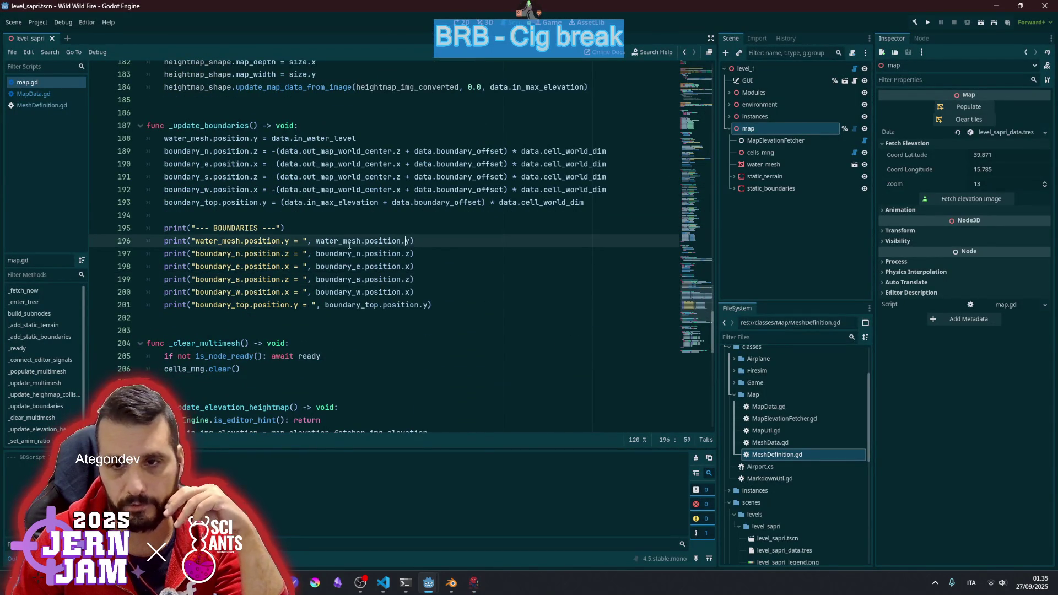
{"action": "left_click", "coordinate": [412, 218]}
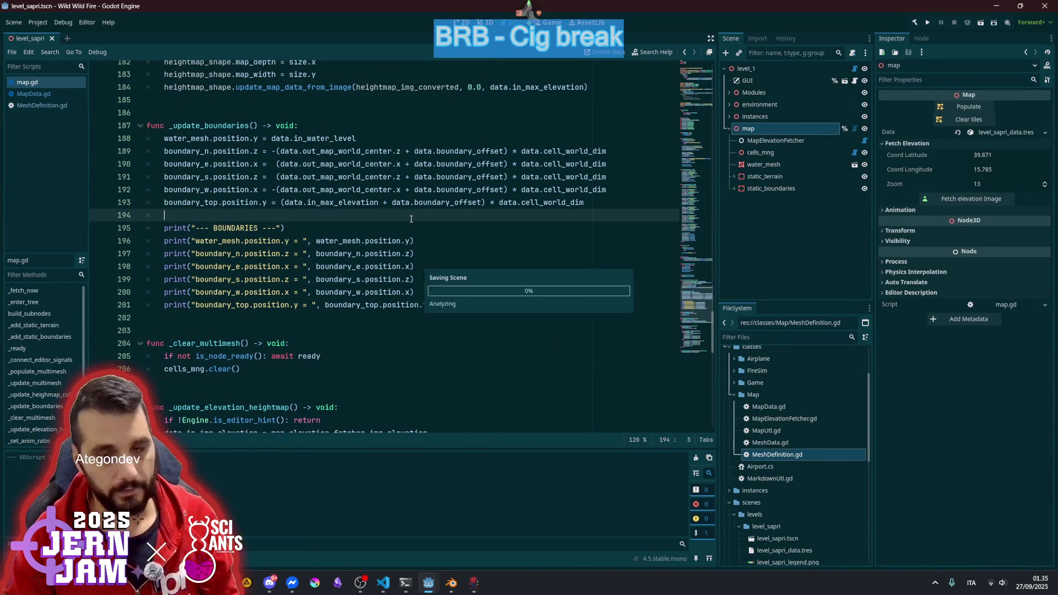
{"action": "left_click", "coordinate": [361, 151]}
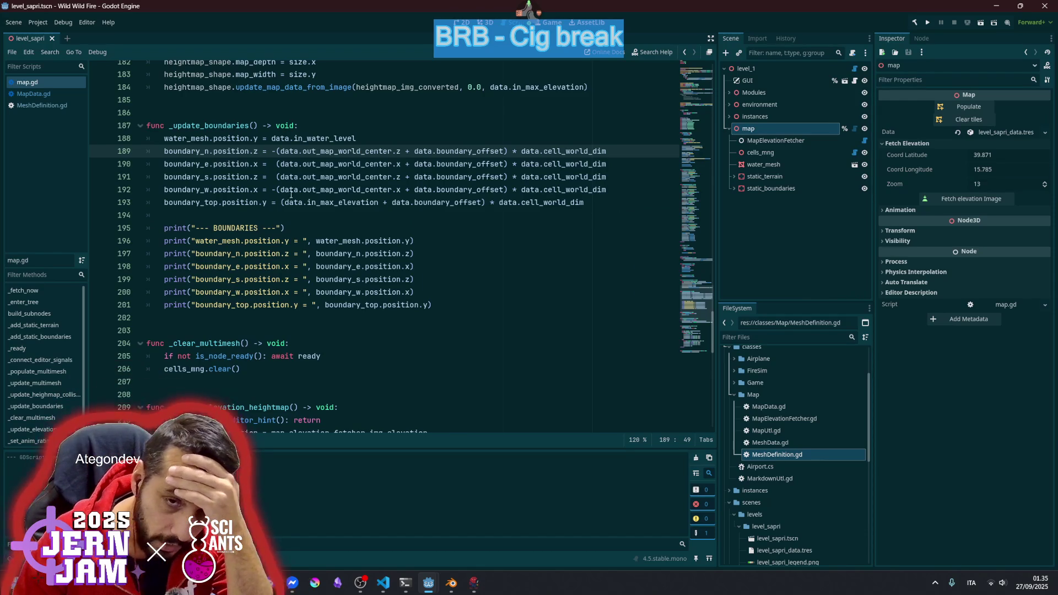
{"action": "left_click", "coordinate": [212, 142]}
{"action": "key", "text": "Down"}
{"action": "scroll", "coordinate": [441, 286], "scroll_direction": "up", "scroll_amount": 4}
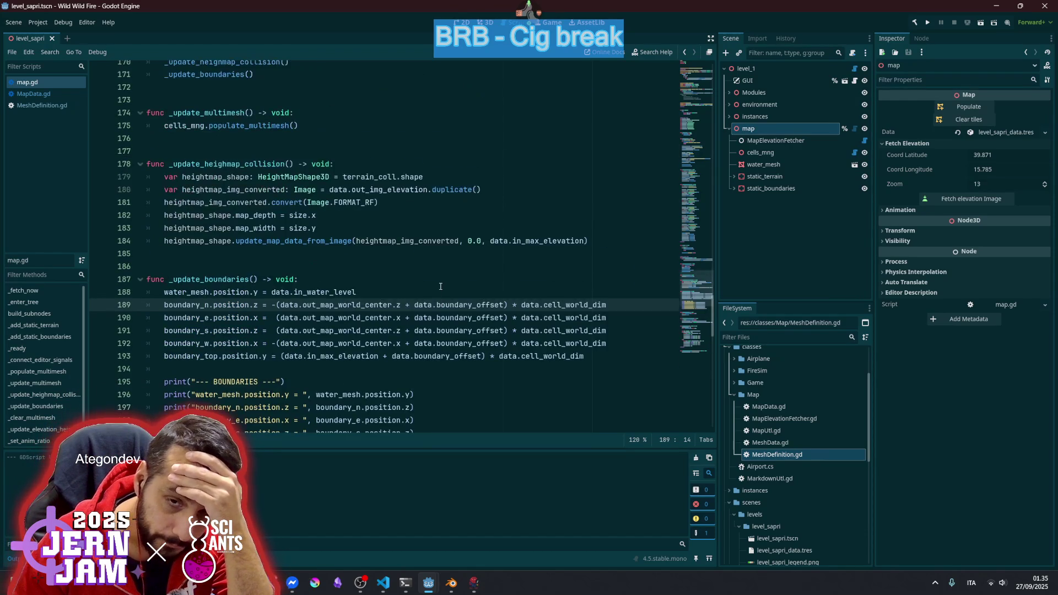
{"action": "scroll", "coordinate": [331, 248], "scroll_direction": "up", "scroll_amount": 15}
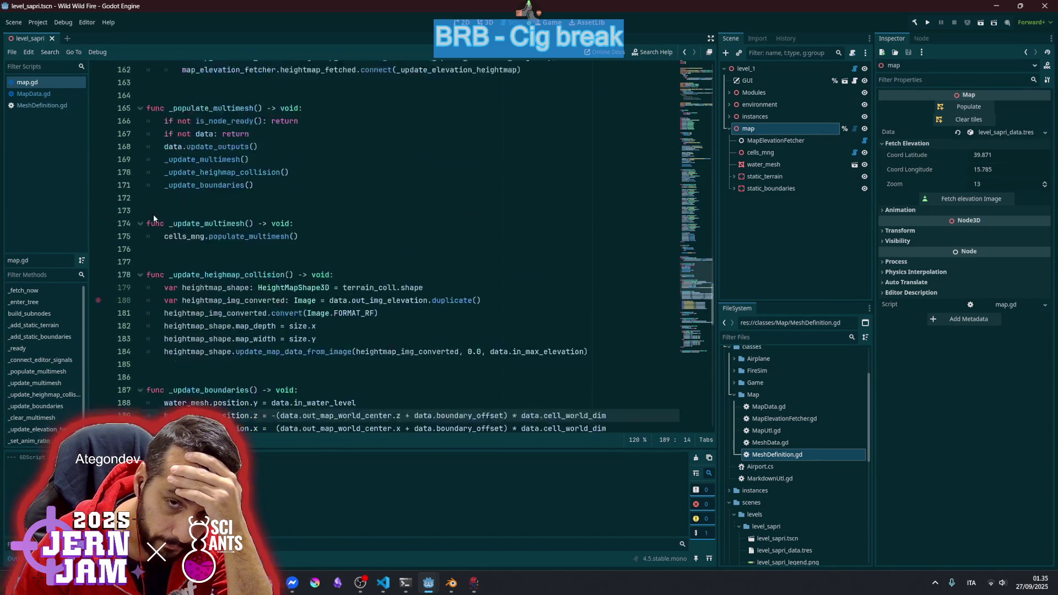
{"action": "scroll", "coordinate": [260, 192], "scroll_direction": "up", "scroll_amount": 13}
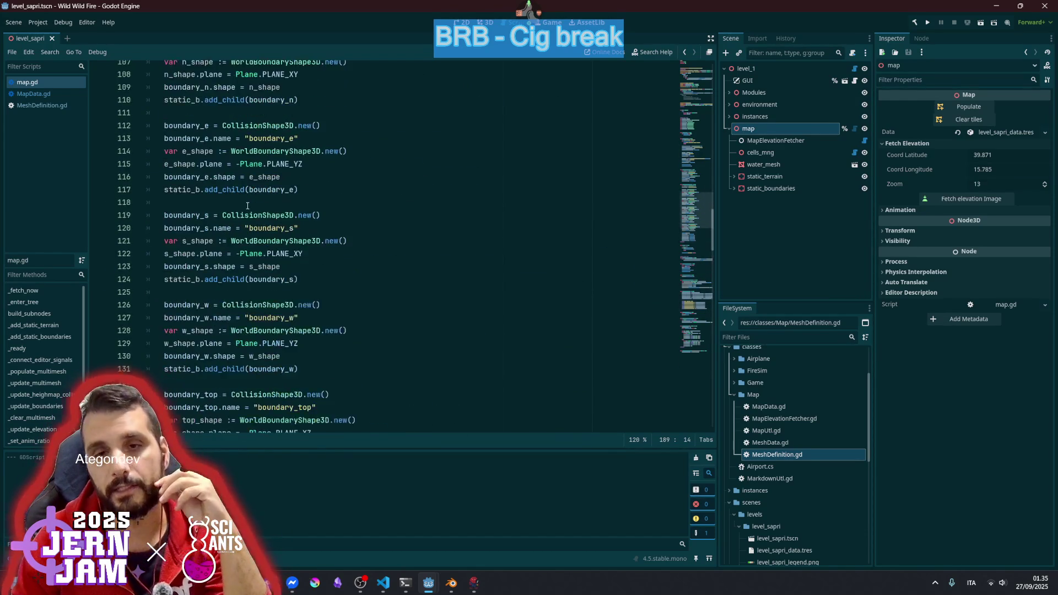
{"action": "scroll", "coordinate": [248, 205], "scroll_direction": "up", "scroll_amount": 12}
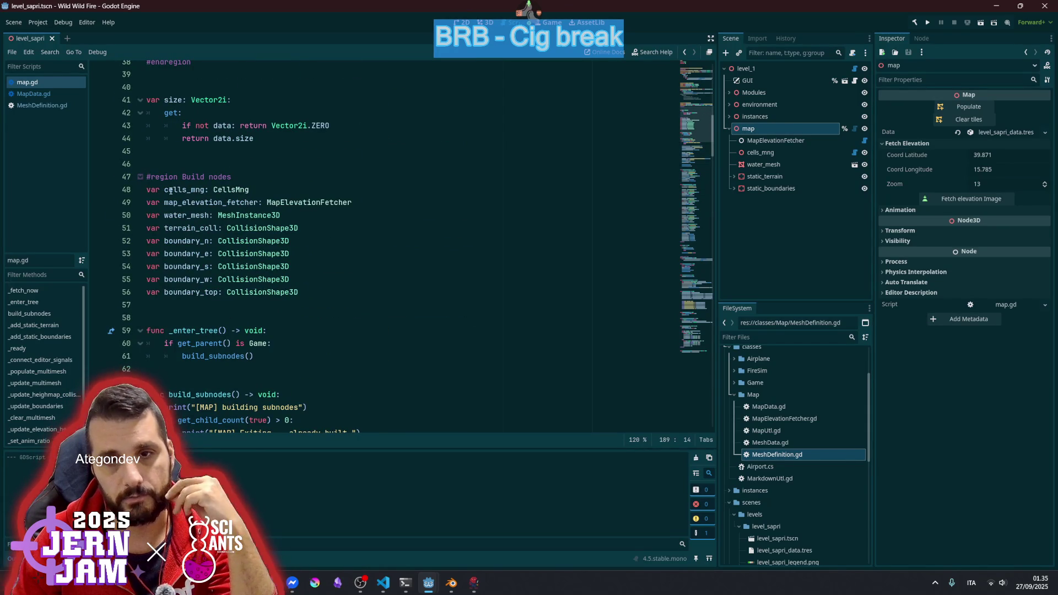
Delete the 'if get_parent() is Game' line and dedent build_subnodes() in _enter_tree
{"action": "left_click", "coordinate": [170, 190]}
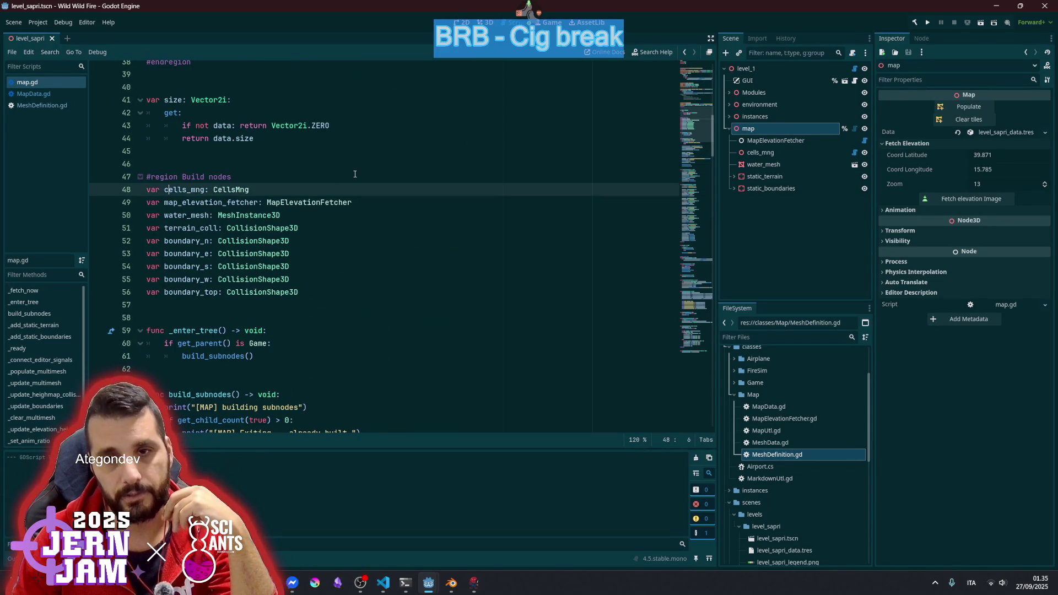
{"action": "double_click", "coordinate": [206, 357]}
{"action": "key", "text": "Return"}
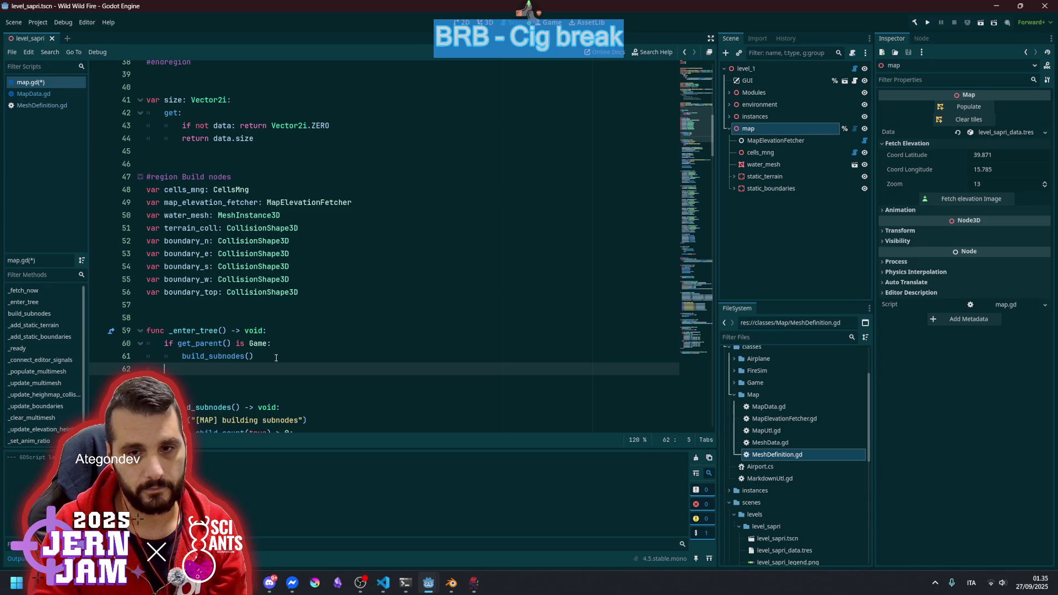
{"action": "key", "text": "ctrl+z"}
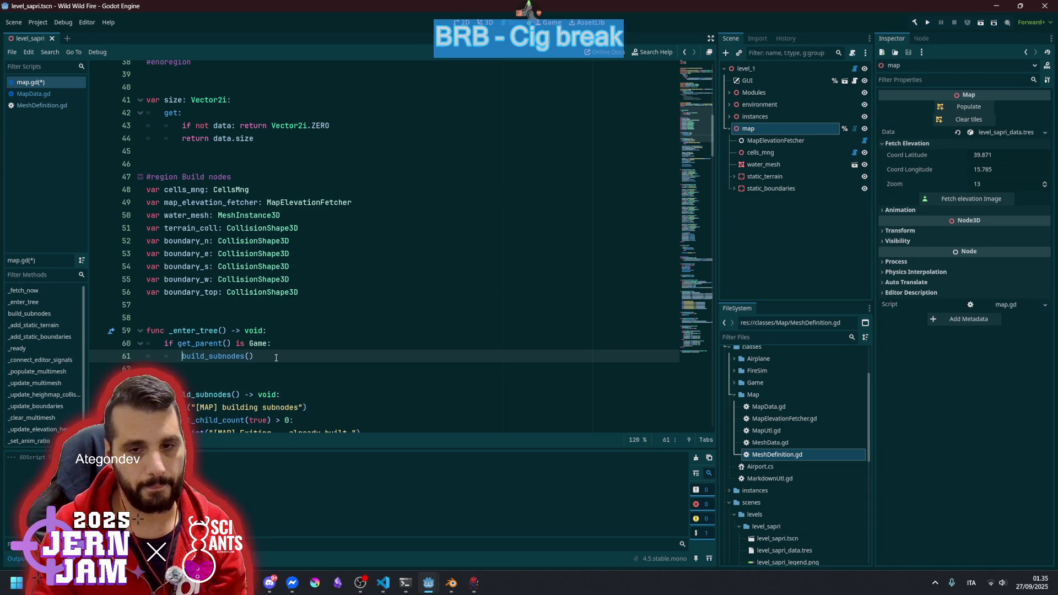
{"action": "key", "text": "ctrl+shift+Return"}
{"action": "scroll", "coordinate": [266, 354], "scroll_direction": "down", "scroll_amount": 1}
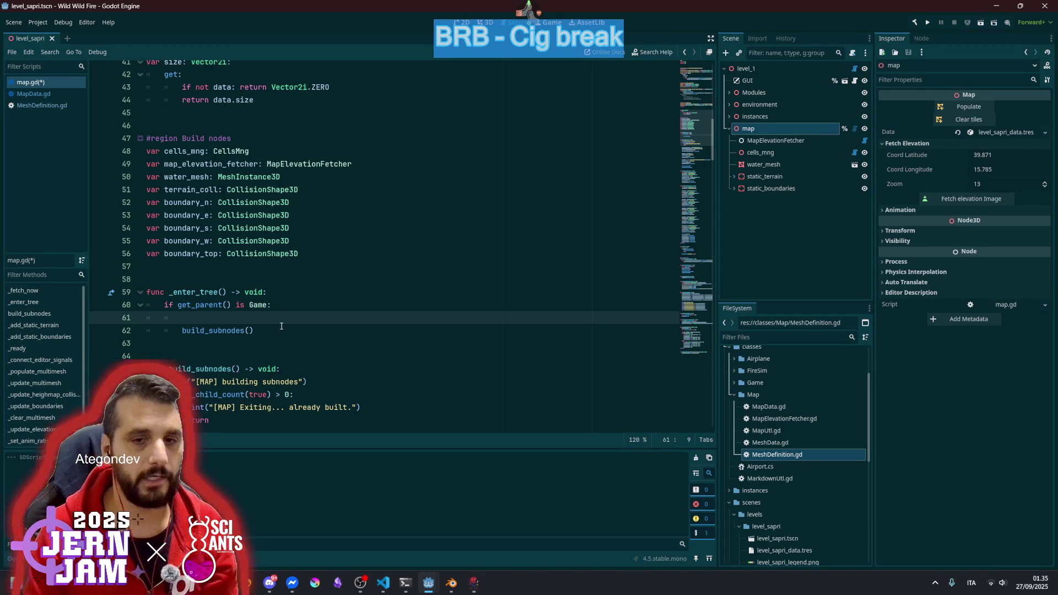
{"action": "key", "text": "shift+Tab"}
{"action": "key", "text": "shift+Up"}
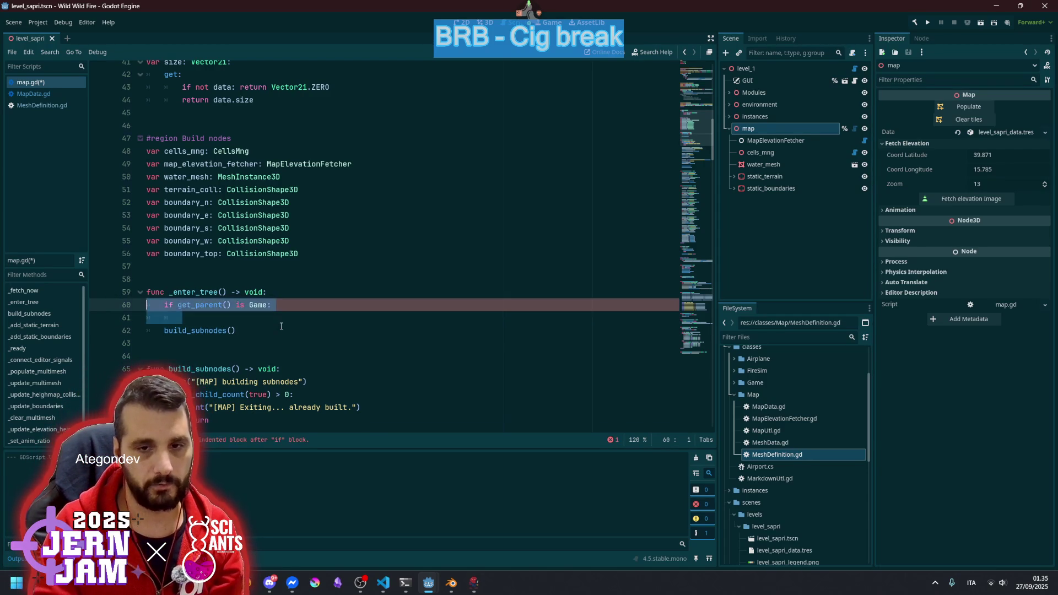
{"action": "key", "text": "BackSpace"}
{"action": "key", "text": "BackSpace"}
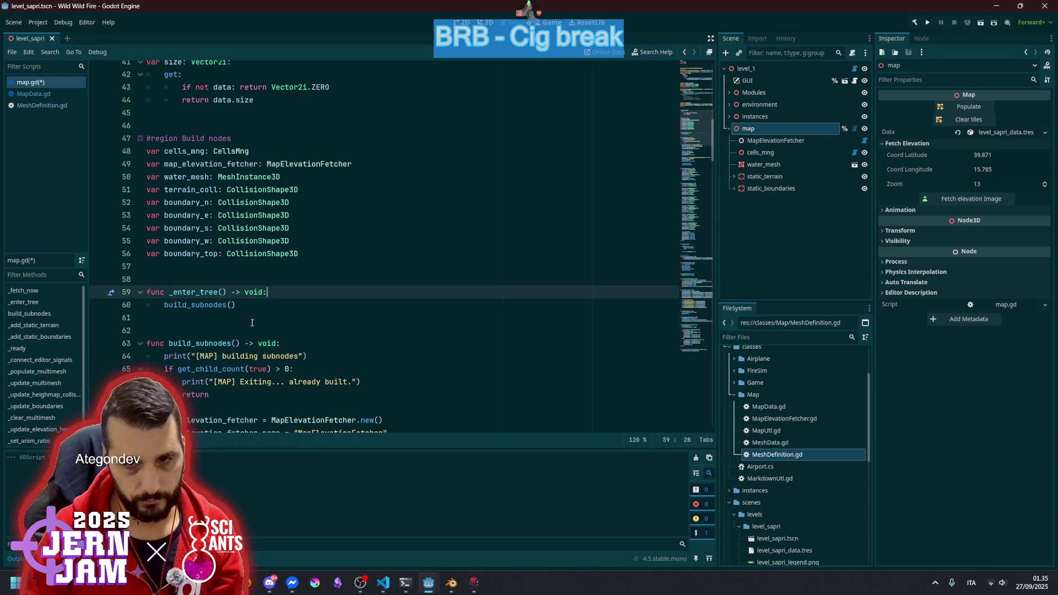
Move the get_child_count(true) guard into _enter_tree and change its > to ==
{"action": "key", "text": "Down"}
{"action": "key", "text": "Down"}
{"action": "key", "text": "Down"}
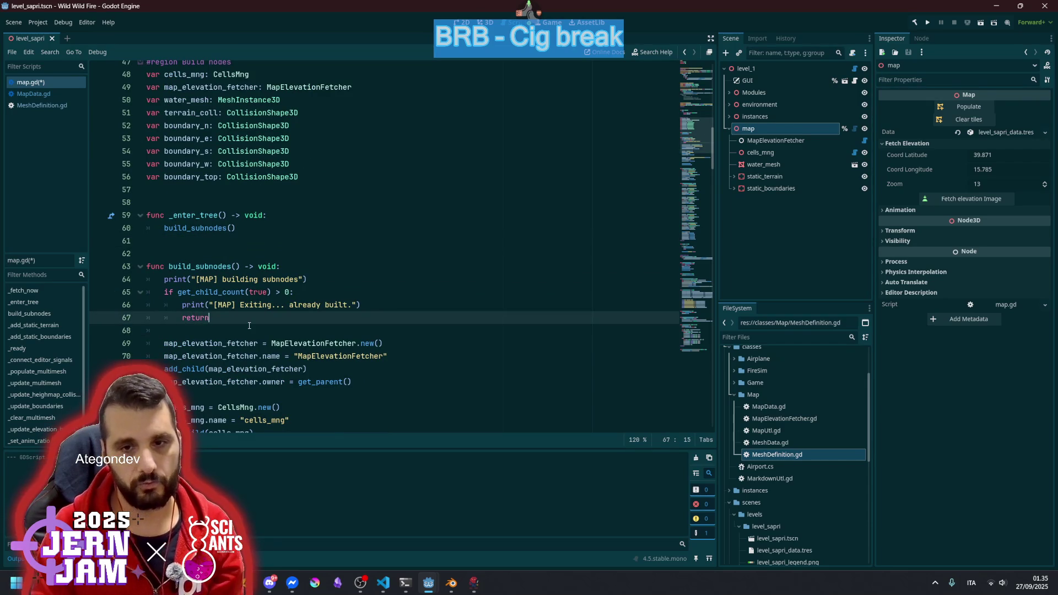
{"action": "key", "text": "shift+Up"}
{"action": "key", "text": "shift+Up"}
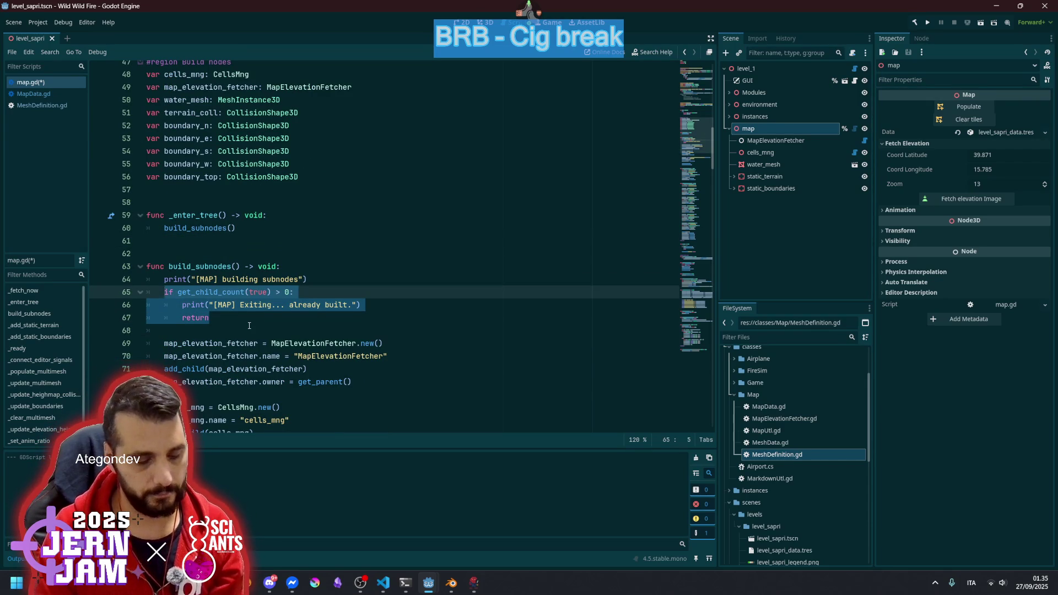
{"action": "key", "text": "alt+Up"}
{"action": "key", "text": "alt+Up"}
{"action": "key", "text": "alt+Up"}
{"action": "key", "text": "Down"}
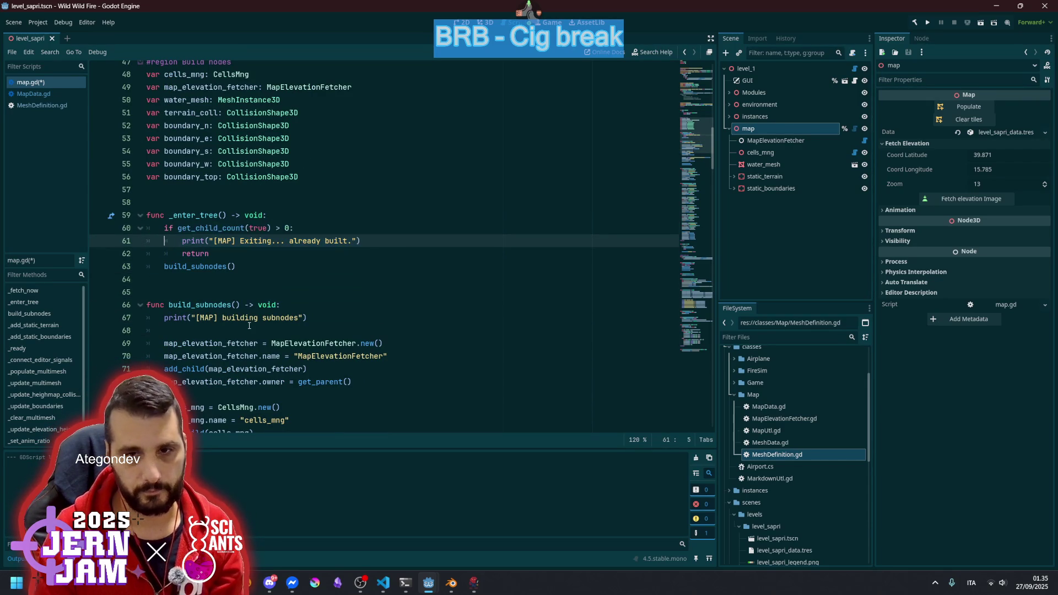
{"action": "double_click", "coordinate": [210, 228]}
{"action": "key", "text": "End"}
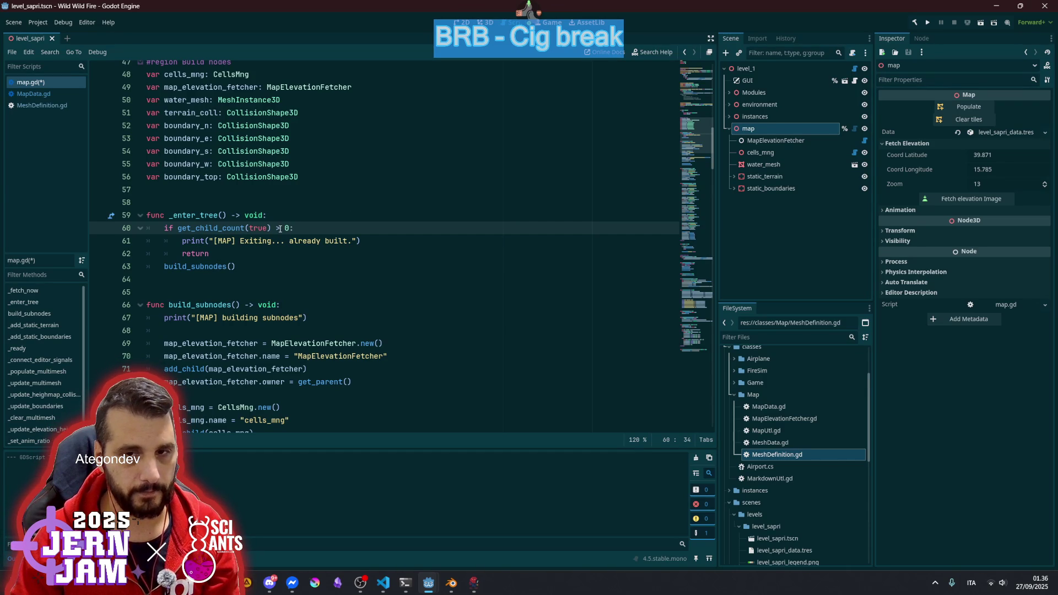
{"action": "key", "text": "shift+Right"}
{"action": "type", "text": "=="}
{"action": "key", "text": "Escape"}
{"action": "key", "text": "Up"}
{"action": "key", "text": "Up"}
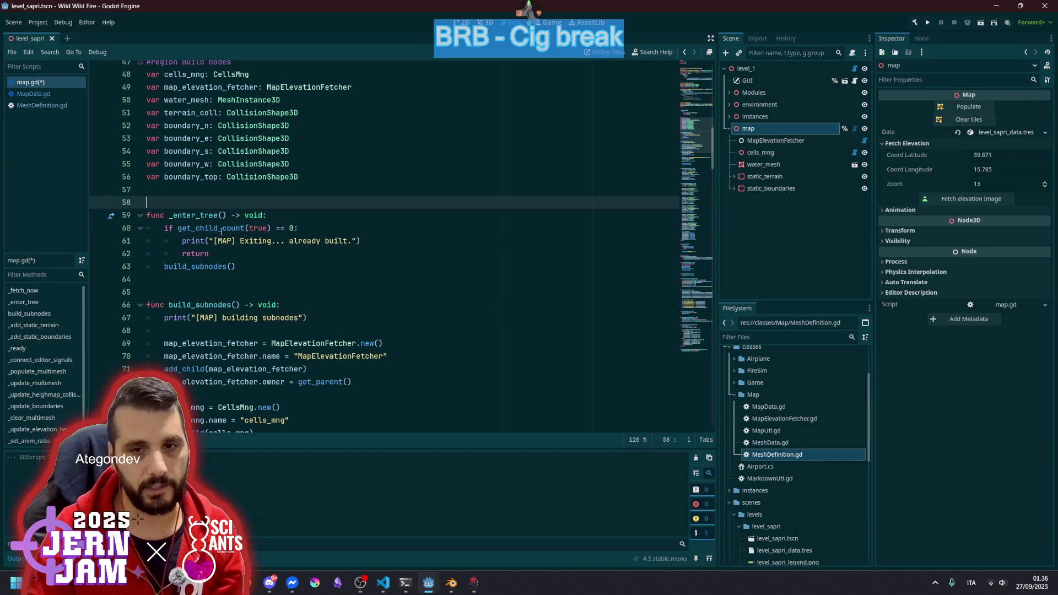
Nest build_subnodes() inside the if block and dedent the print line out of it
{"action": "left_click", "coordinate": [215, 241]}
{"action": "key", "text": "Down"}
{"action": "key", "text": "Down"}
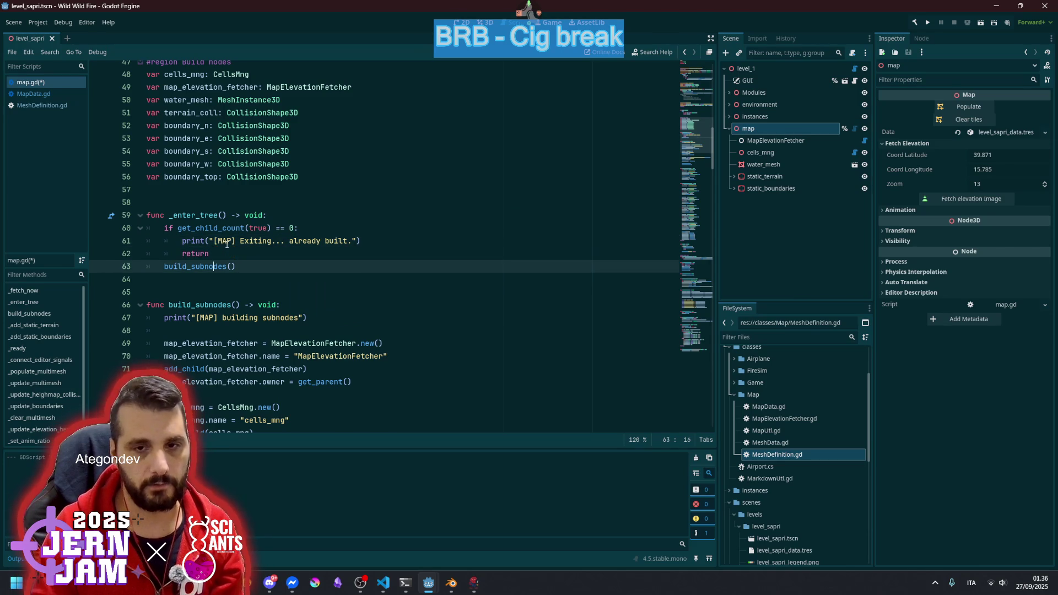
{"action": "key", "text": "Home"}
{"action": "key", "text": "Tab"}
{"action": "key", "text": "alt+Up"}
{"action": "key", "text": "alt+Up"}
{"action": "key", "text": "Down"}
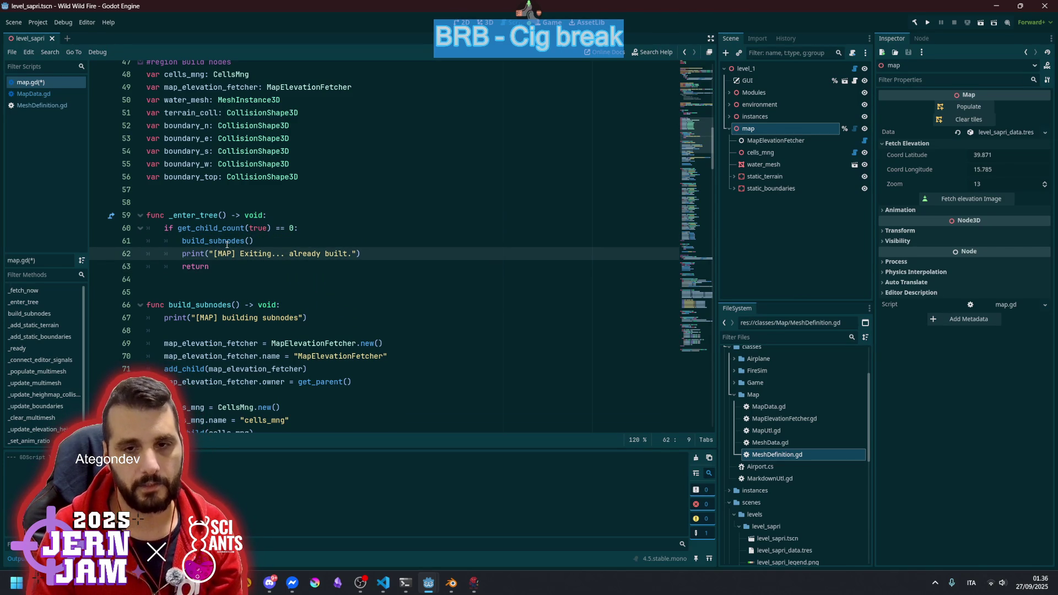
{"action": "key", "text": "shift+Tab"}
Add an else: branch with the print line indented beneath it
{"action": "key", "text": "Return"}
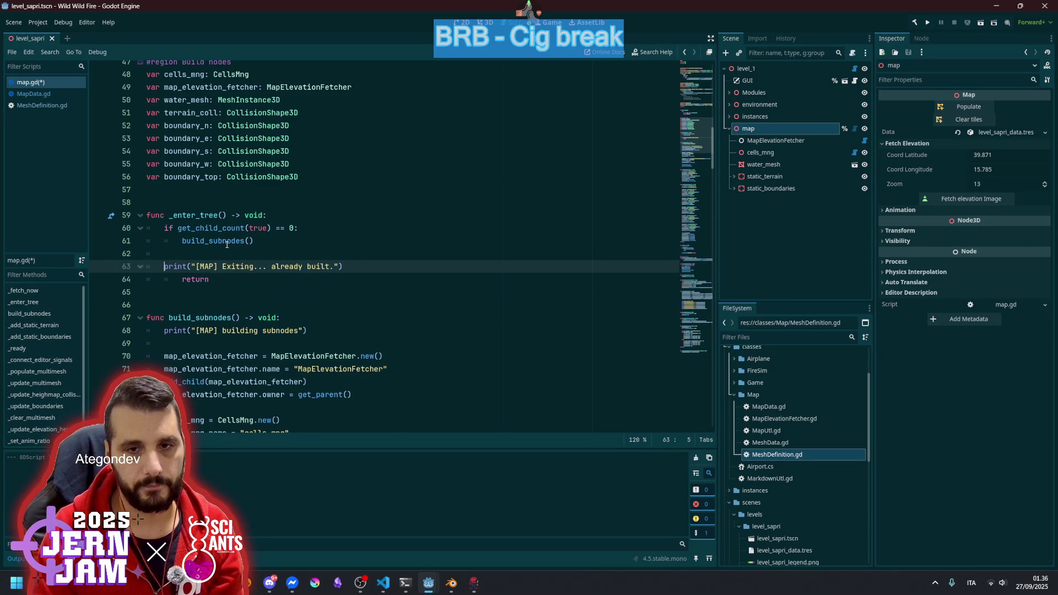
{"action": "key", "text": "Up"}
{"action": "type", "text": "else:"}
{"action": "key", "text": "Down"}
{"action": "key", "text": "Home"}
{"action": "key", "text": "Tab"}
{"action": "key", "text": "End"}
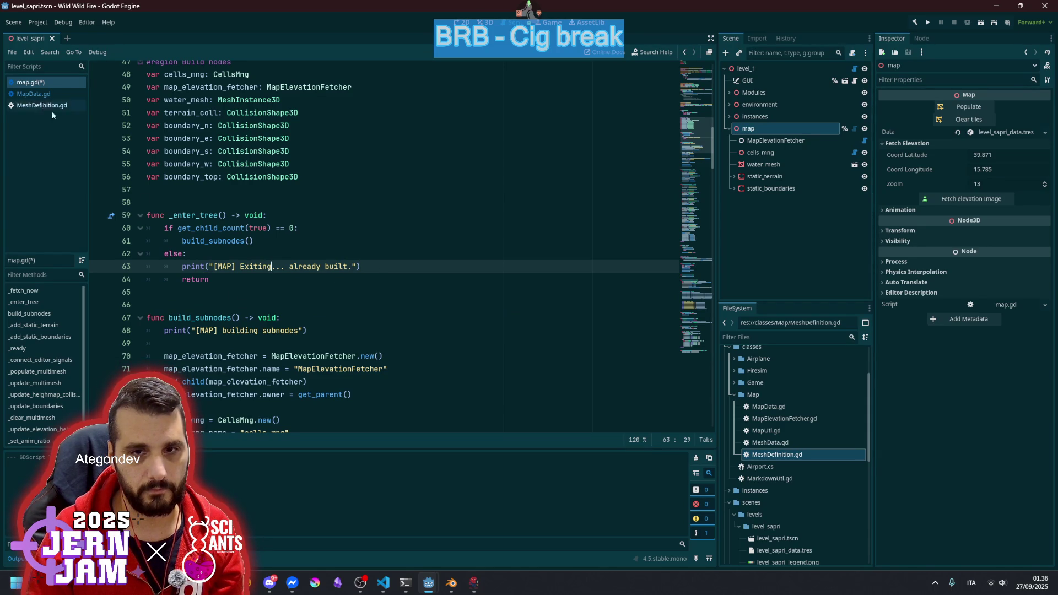
Delete the print and return lines, leaving the else block empty
{"action": "left_click", "coordinate": [206, 240]}
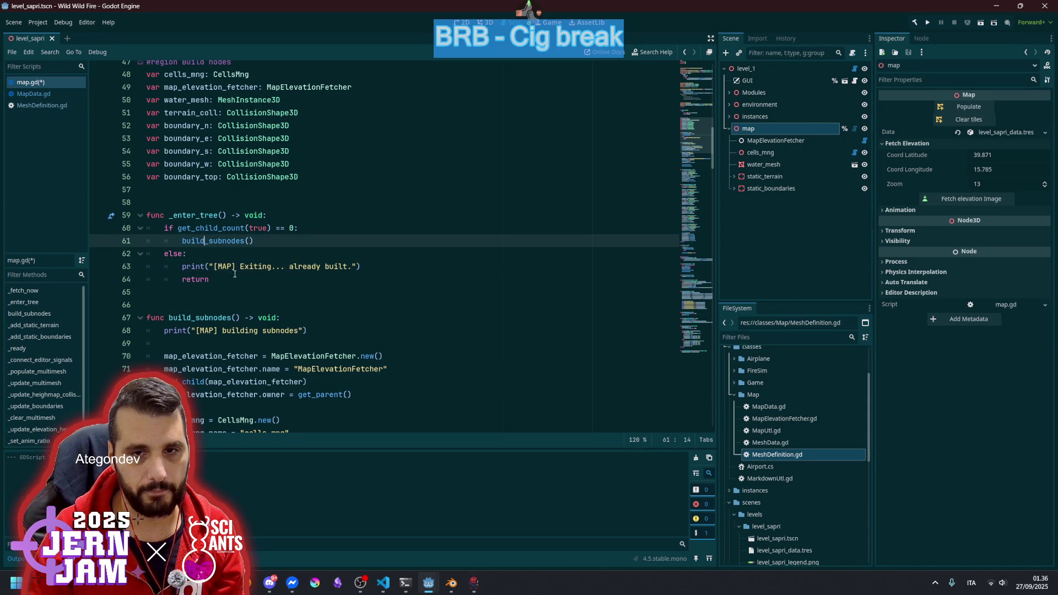
{"action": "left_click", "coordinate": [188, 267]}
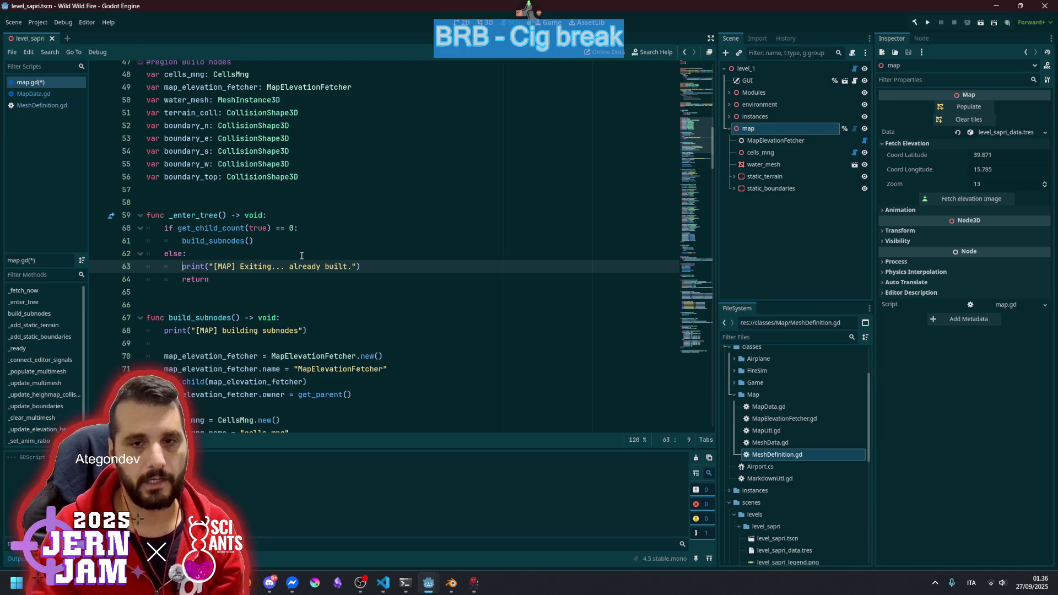
{"action": "key", "text": "shift+End"}
{"action": "key", "text": "shift+Down"}
{"action": "key", "text": "BackSpace"}
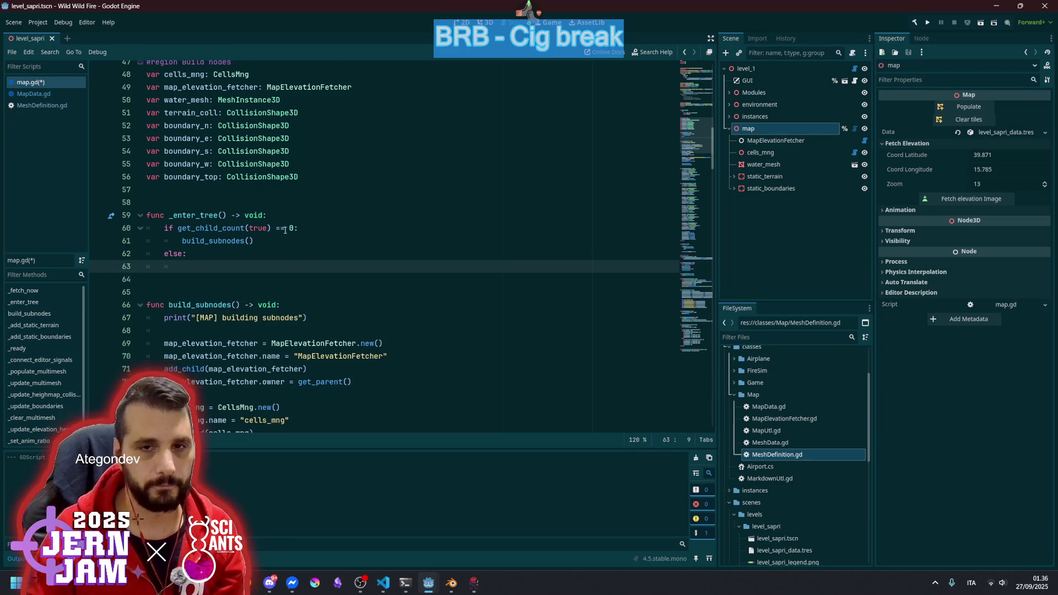
Select every node variable name from cells_mng down with multiple carets
{"action": "scroll", "coordinate": [285, 230], "scroll_direction": "up", "scroll_amount": 1}
{"action": "left_click", "coordinate": [165, 112]}
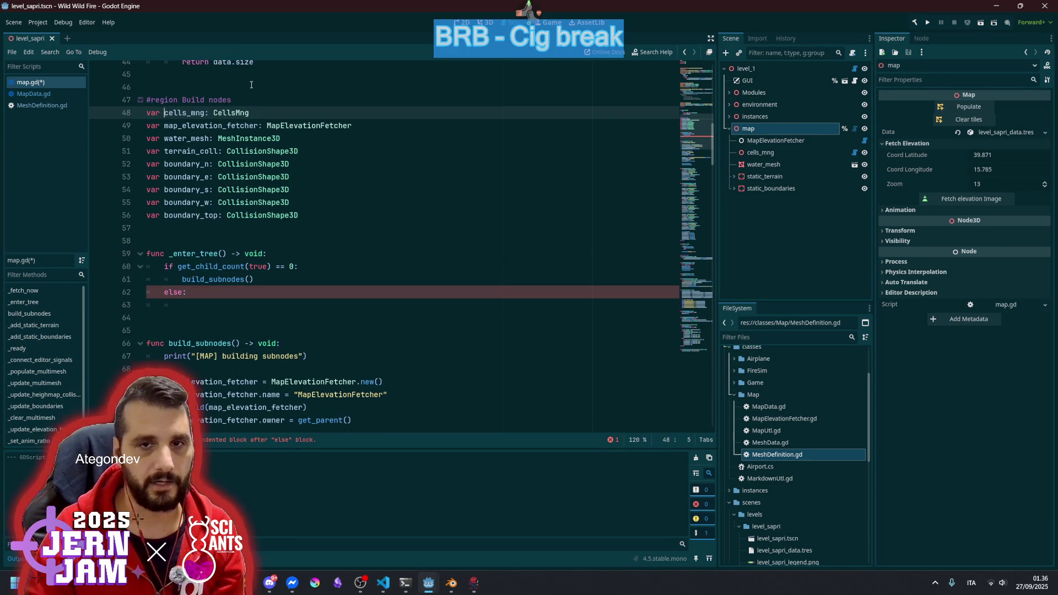
{"action": "key", "text": "shift+alt+Down"}
{"action": "key", "text": "shift+alt+Down"}
{"action": "key", "text": "shift+alt+Down"}
{"action": "key", "text": "ctrl+shift+Right"}
{"action": "key", "text": "ctrl+c"}
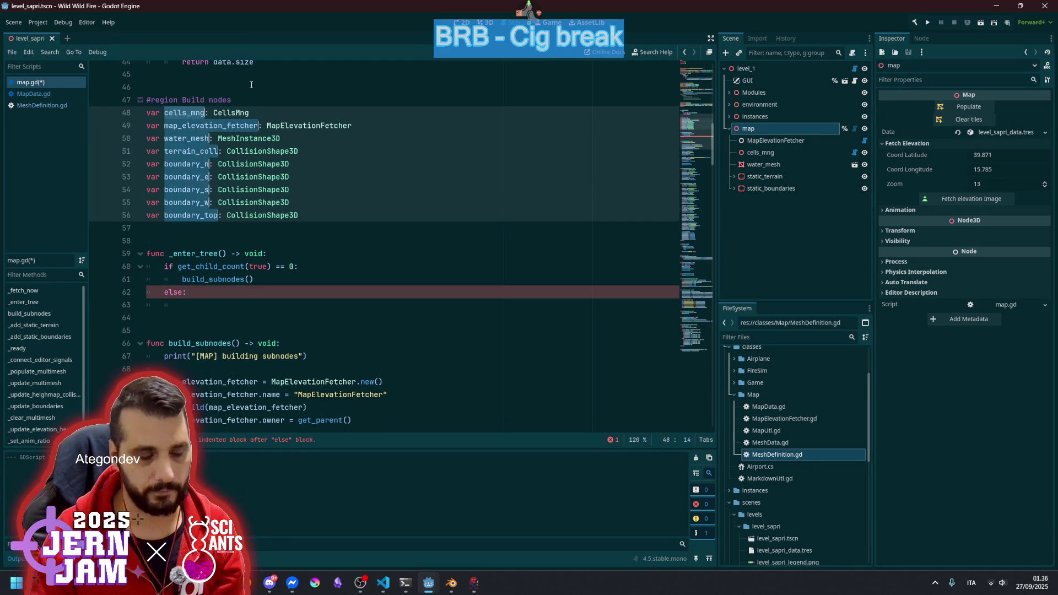
{"action": "left_click", "coordinate": [260, 302]}
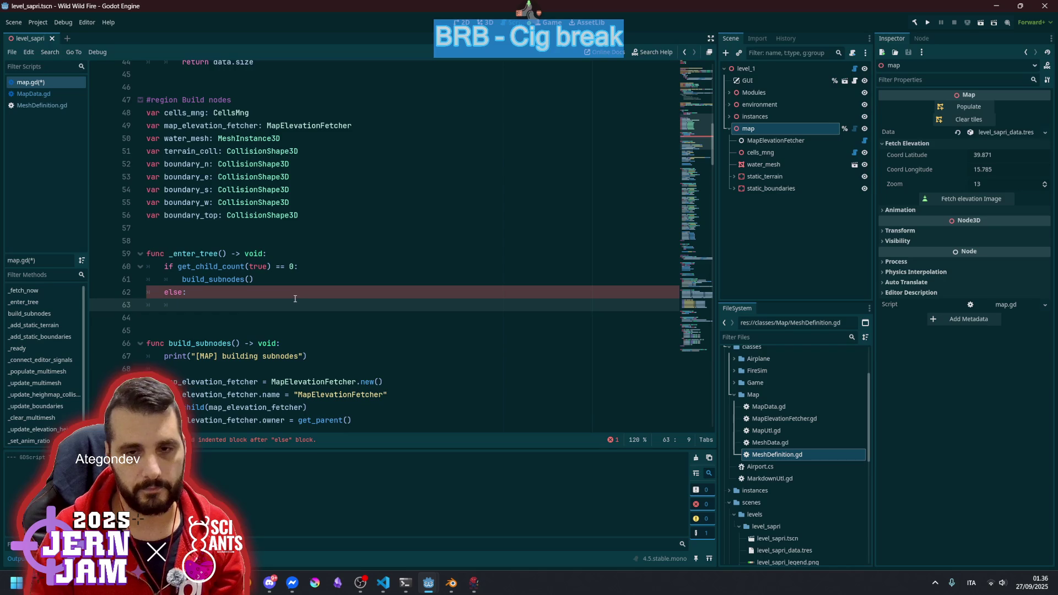
Paste the nine node variable names into the else branch, indented, with a caret per line
{"action": "key", "text": "ctrl+v"}
{"action": "key", "text": "shift+Up"}
{"action": "key", "text": "shift+Up"}
{"action": "key", "text": "shift+Up"}
{"action": "key", "text": "shift+Home"}
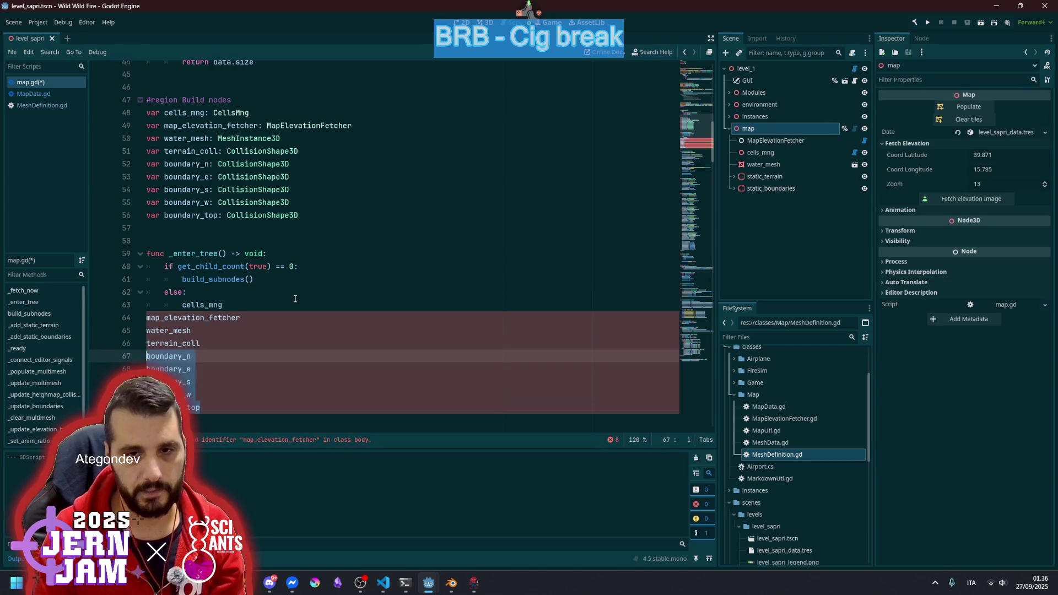
{"action": "key", "text": "shift+Up"}
{"action": "key", "text": "shift+Up"}
{"action": "key", "text": "shift+Up"}
{"action": "key", "text": "Tab"}
{"action": "key", "text": "Tab"}
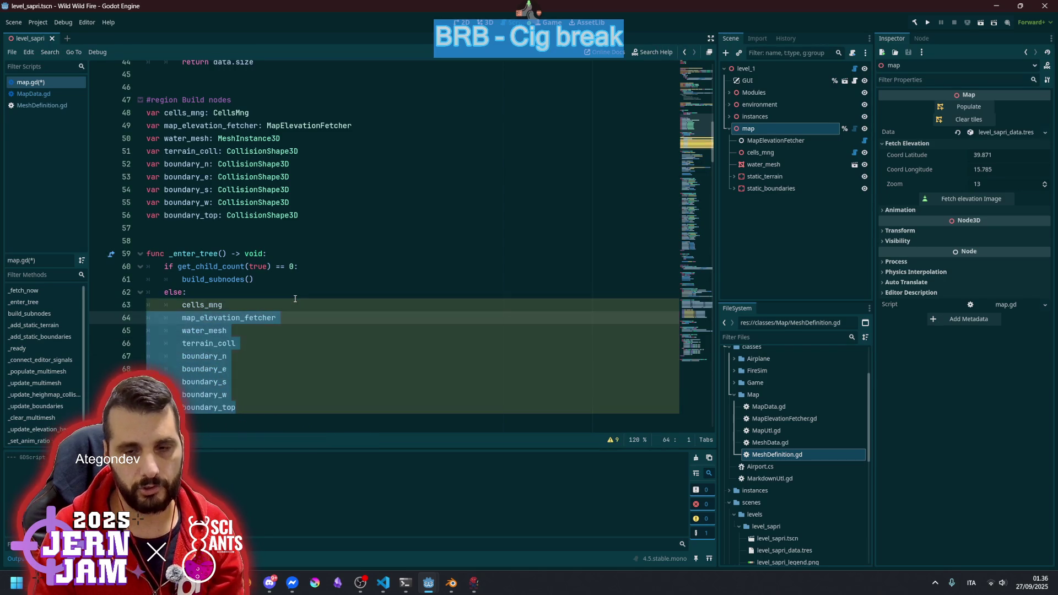
{"action": "key", "text": "shift+Up"}
{"action": "key", "text": "shift+End"}
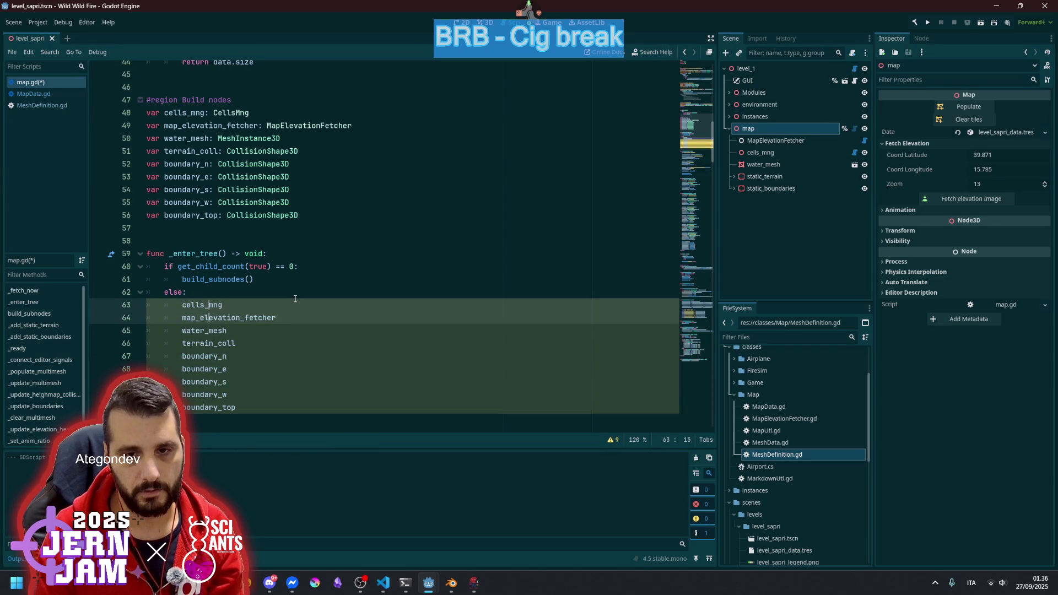
Append = find_child("…") to each line, filling the quotes with that line's variable name
{"action": "type", "text": "= find"}
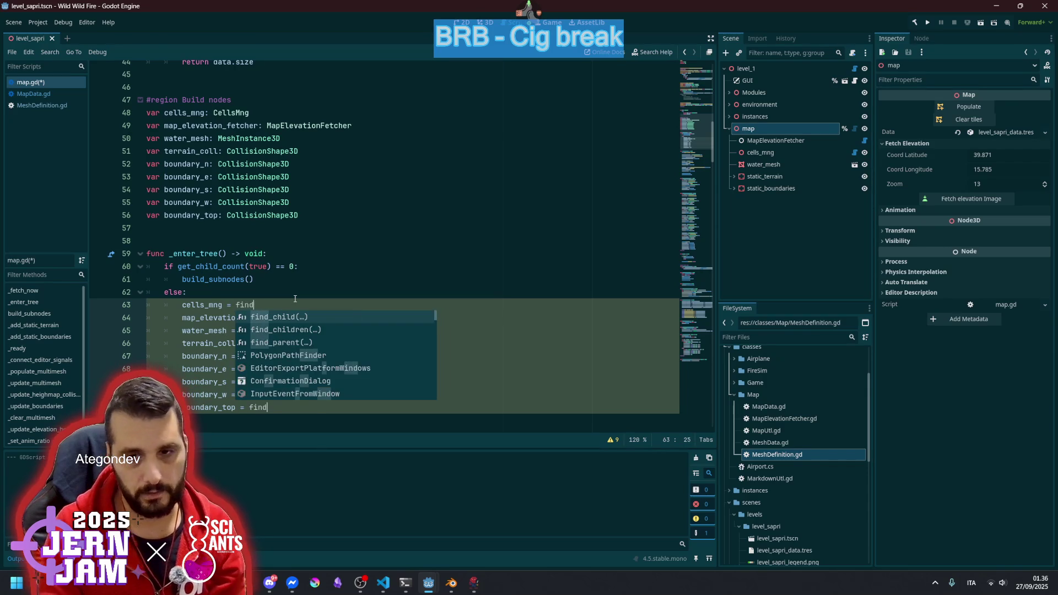
{"action": "type", "text": "_no"}
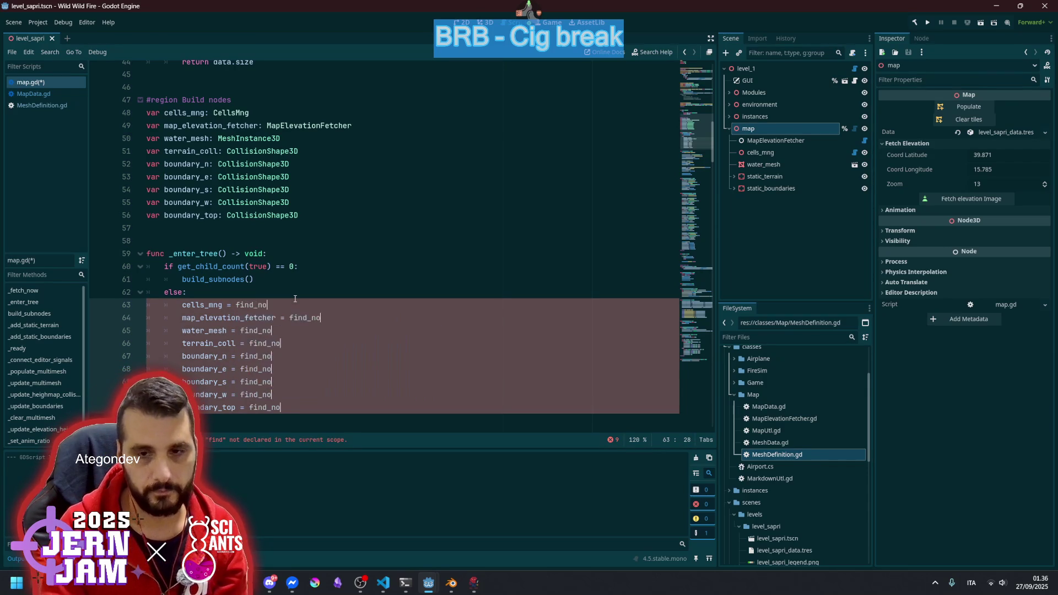
{"action": "key", "text": "BackSpace"}
{"action": "key", "text": "BackSpace"}
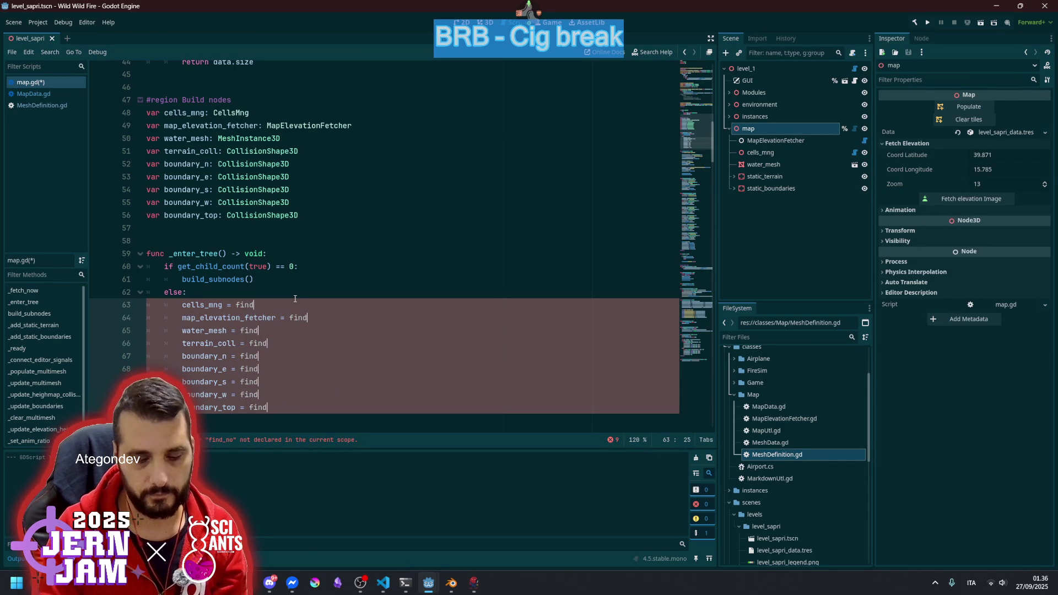
{"action": "key", "text": "Return"}
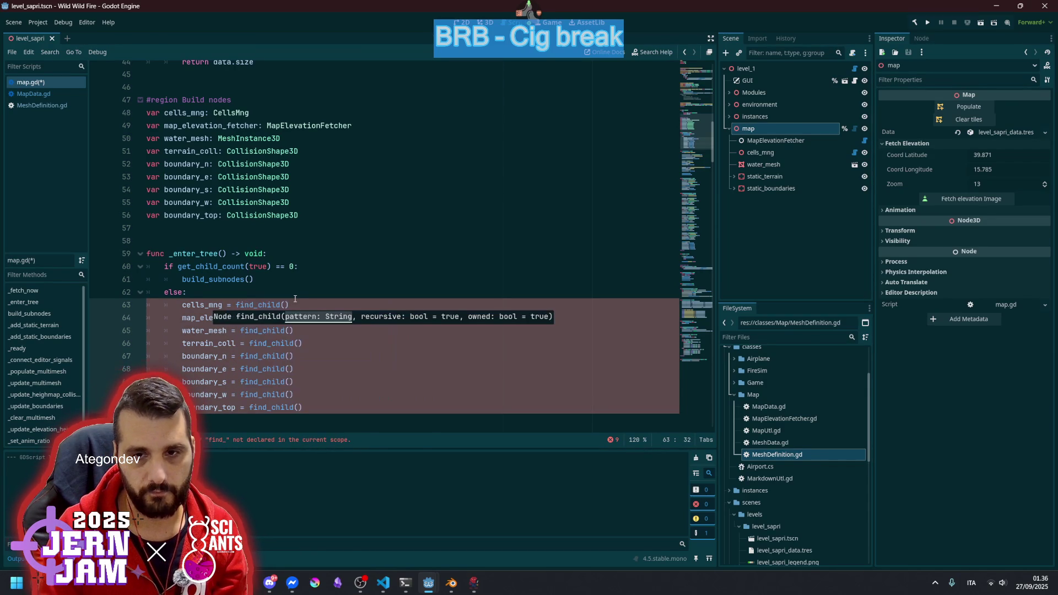
{"action": "type", "text": "\""}
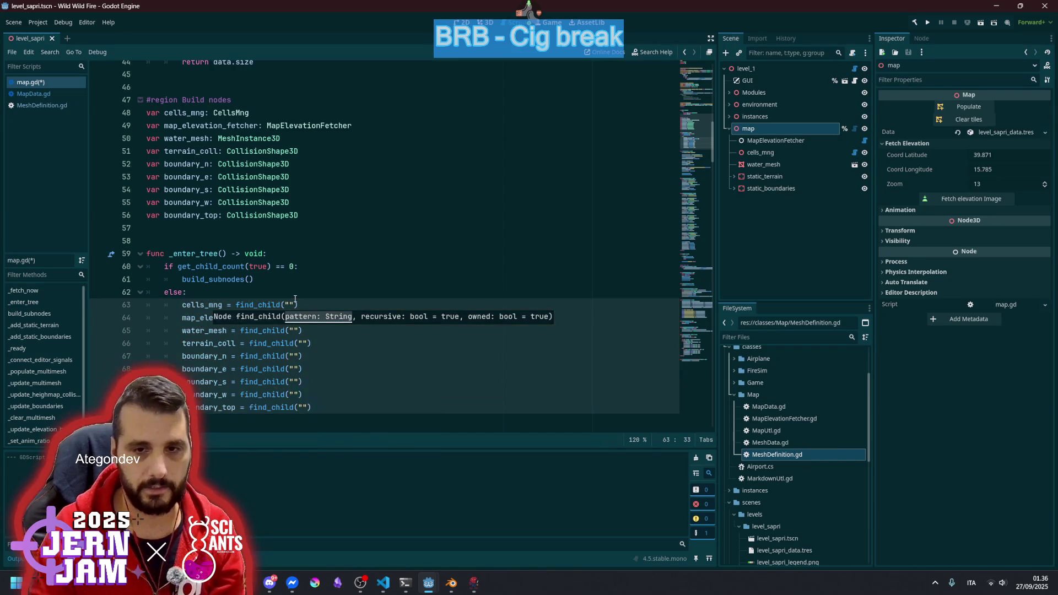
{"action": "key", "text": "shift+Home"}
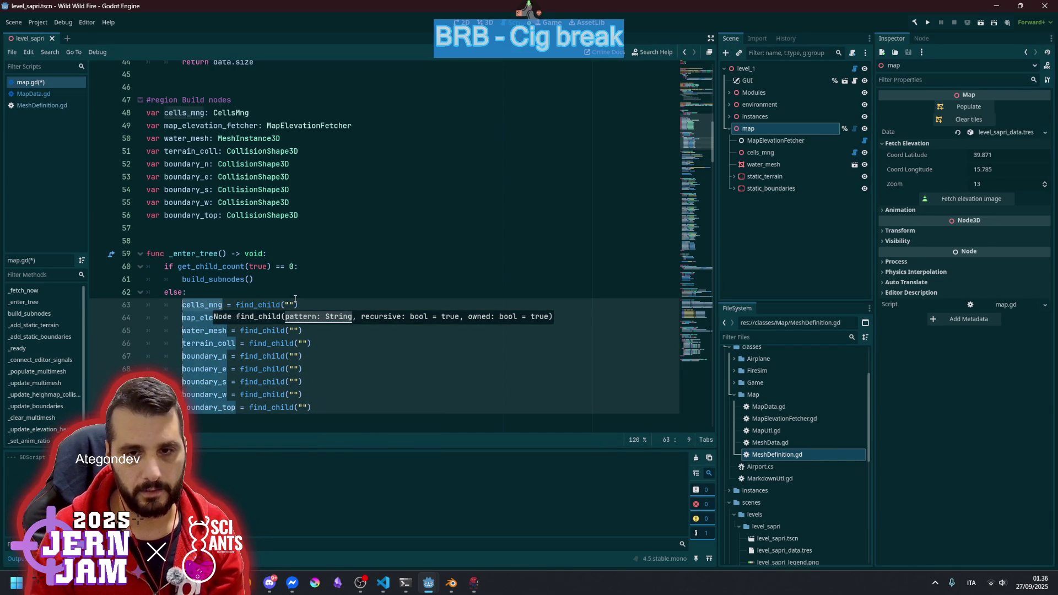
{"action": "key", "text": "End"}
{"action": "key", "text": "Left"}
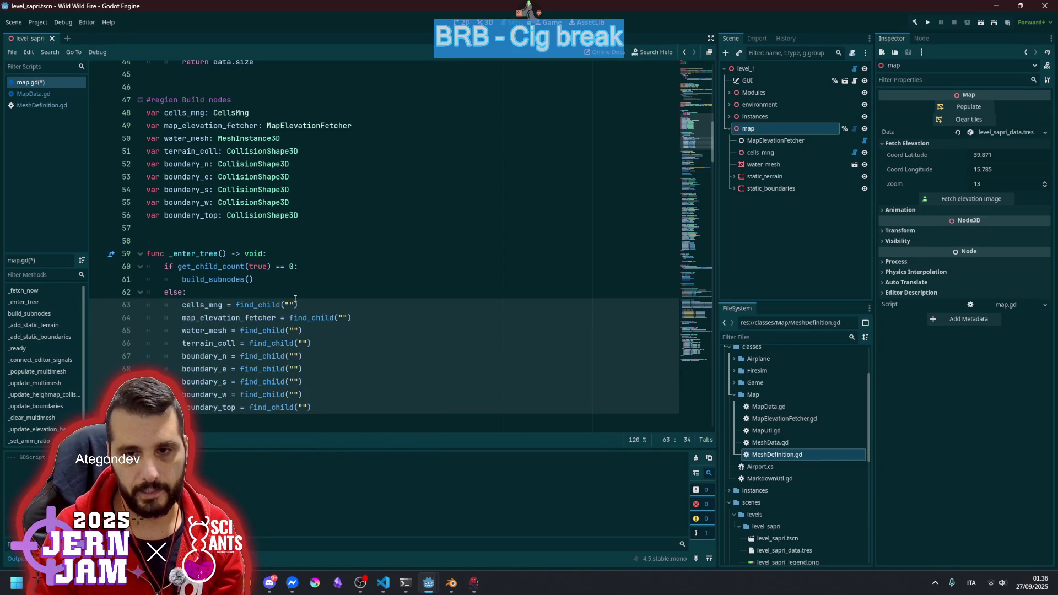
{"action": "key", "text": "ctrl+v"}
{"action": "left_click", "coordinate": [324, 300]}
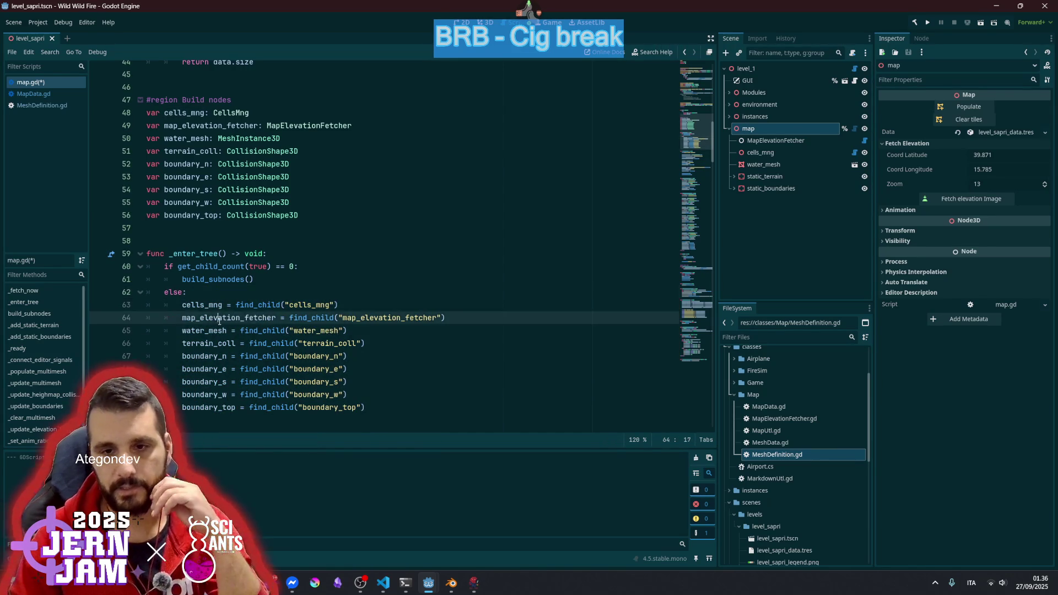
Replace the find_child lookup name on line 64 with 'MapElevationFetcher' copied from line 78
{"action": "double_click", "coordinate": [259, 318]}
{"action": "scroll", "coordinate": [263, 307], "scroll_direction": "down", "scroll_amount": 5}
{"action": "double_click", "coordinate": [298, 293]}
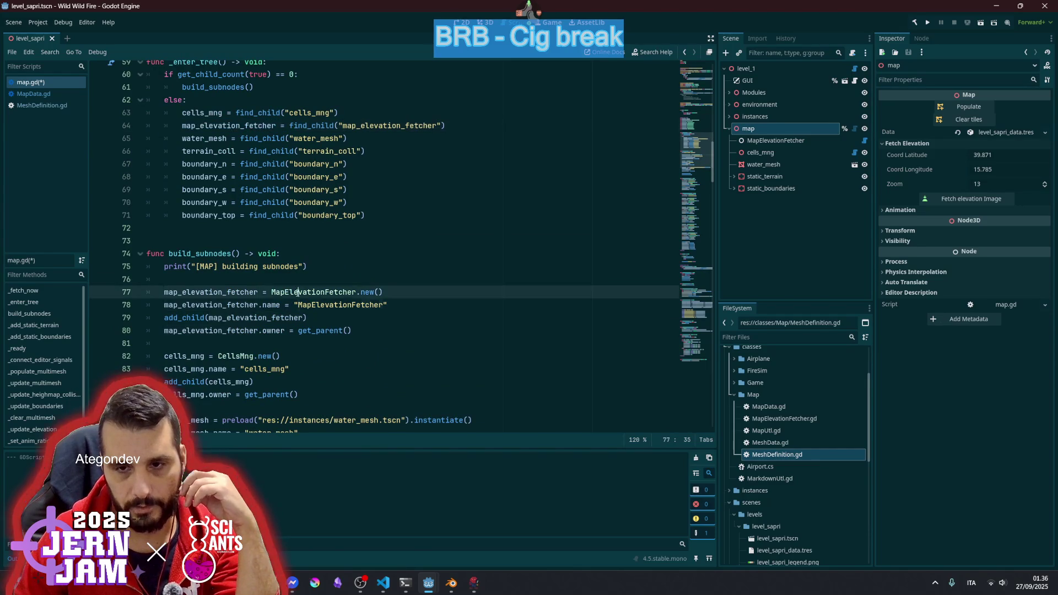
{"action": "double_click", "coordinate": [334, 305]}
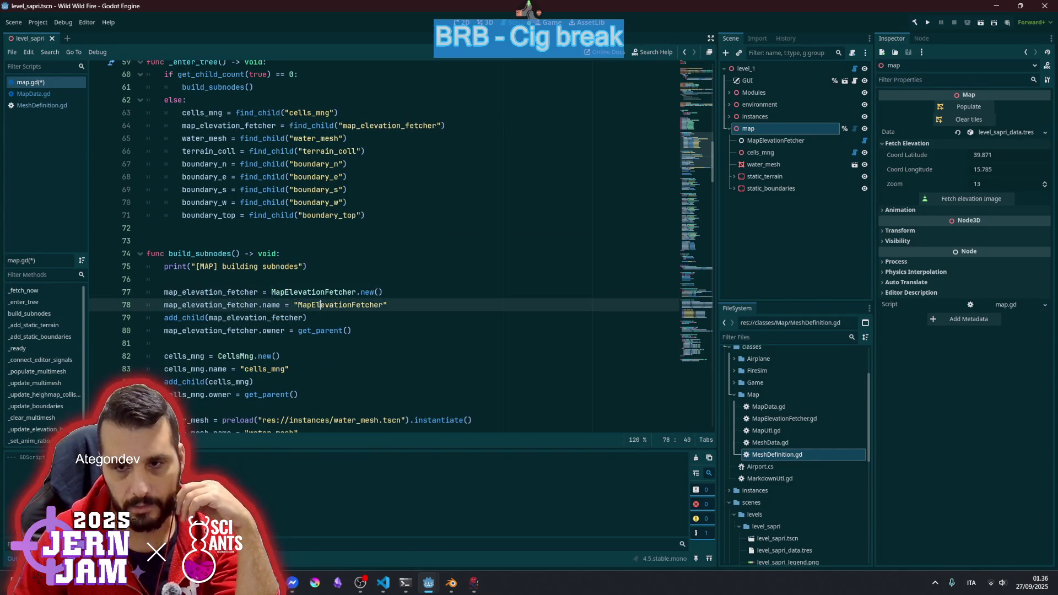
{"action": "key", "text": "ctrl+c"}
{"action": "double_click", "coordinate": [391, 126]}
{"action": "key", "text": "ctrl+v"}
Check the node names given to cells_mng, water_mesh and static_terrain in build_subnodes
{"action": "left_click", "coordinate": [413, 170]}
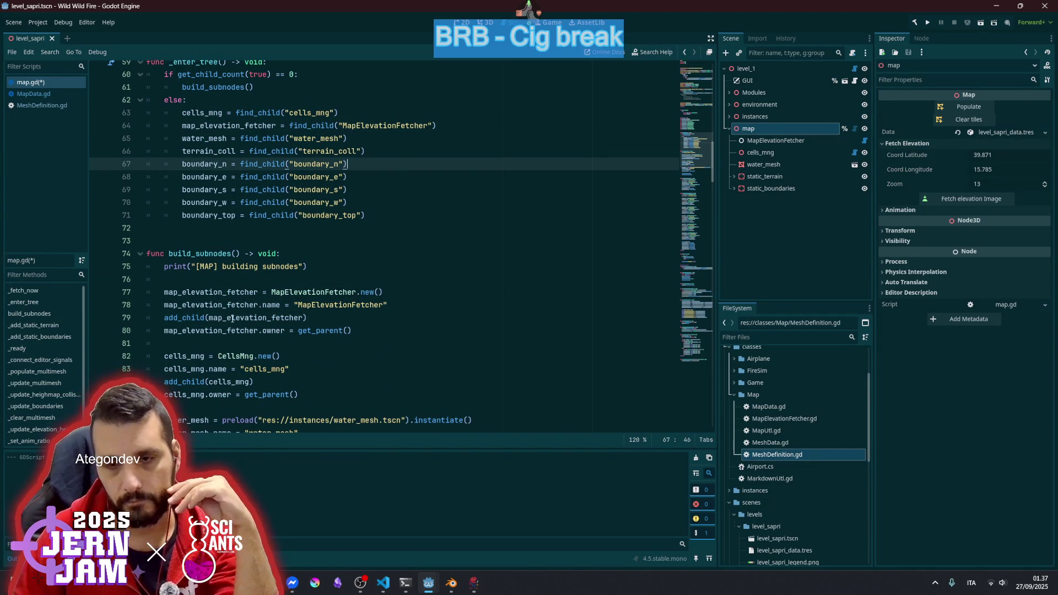
{"action": "double_click", "coordinate": [261, 369]}
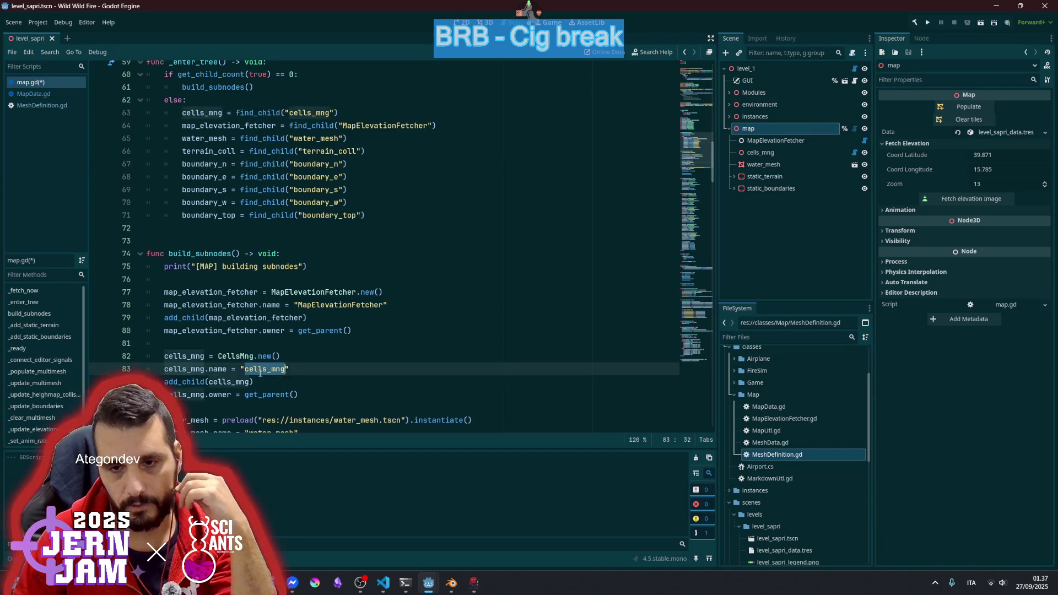
{"action": "scroll", "coordinate": [268, 364], "scroll_direction": "down", "scroll_amount": 3}
{"action": "double_click", "coordinate": [278, 318]}
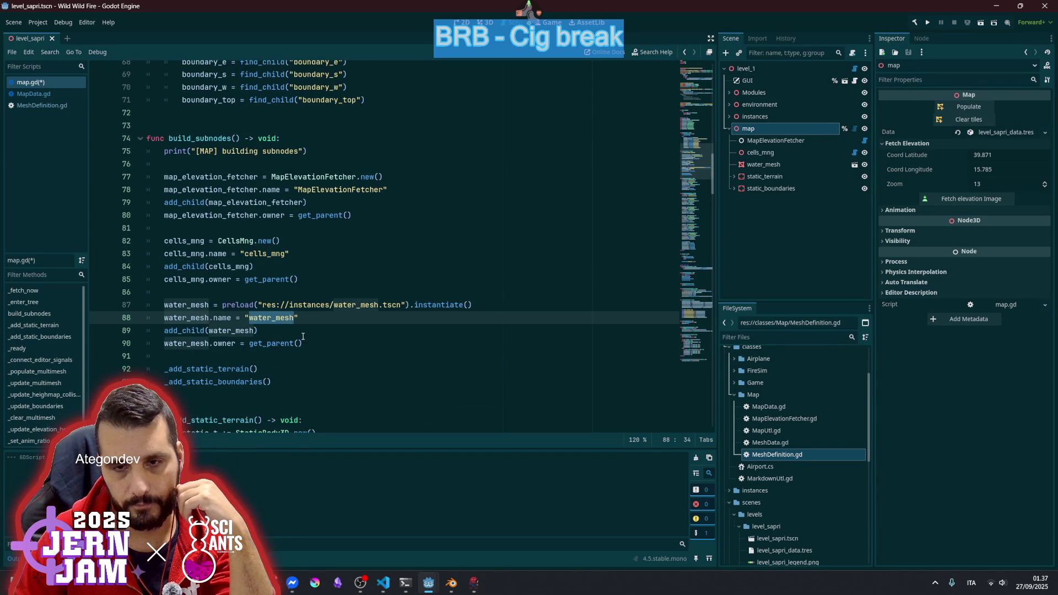
{"action": "scroll", "coordinate": [302, 336], "scroll_direction": "down", "scroll_amount": 2}
{"action": "double_click", "coordinate": [259, 369]}
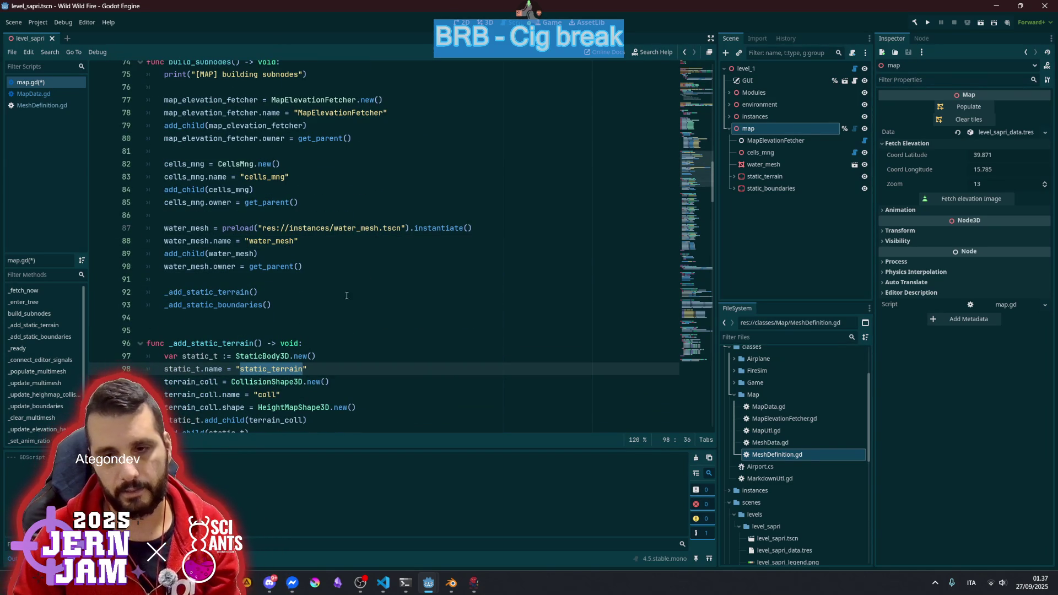
{"action": "left_click", "coordinate": [279, 369]}
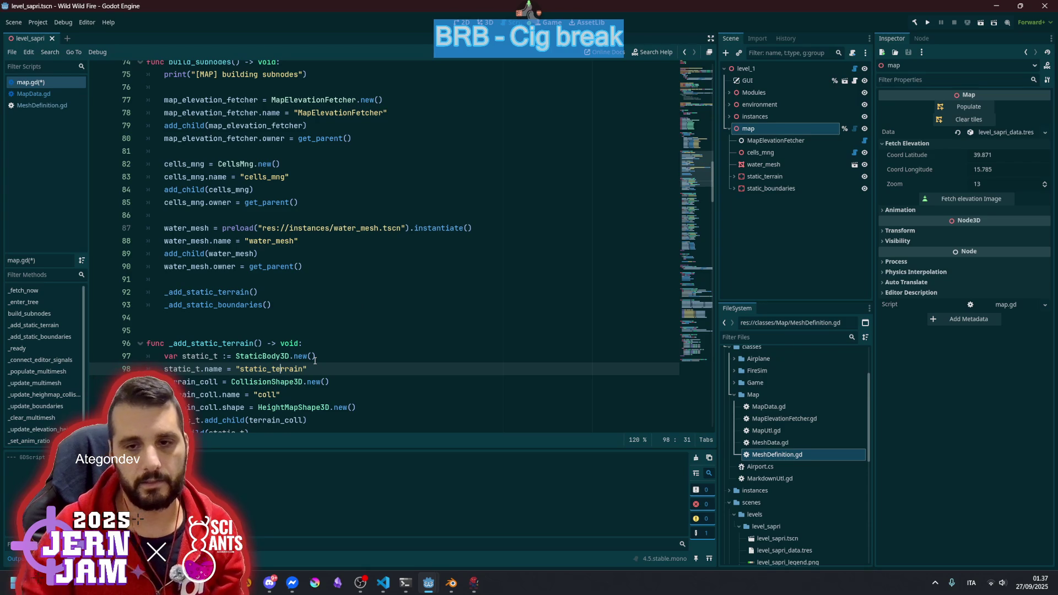
{"action": "double_click", "coordinate": [281, 368]}
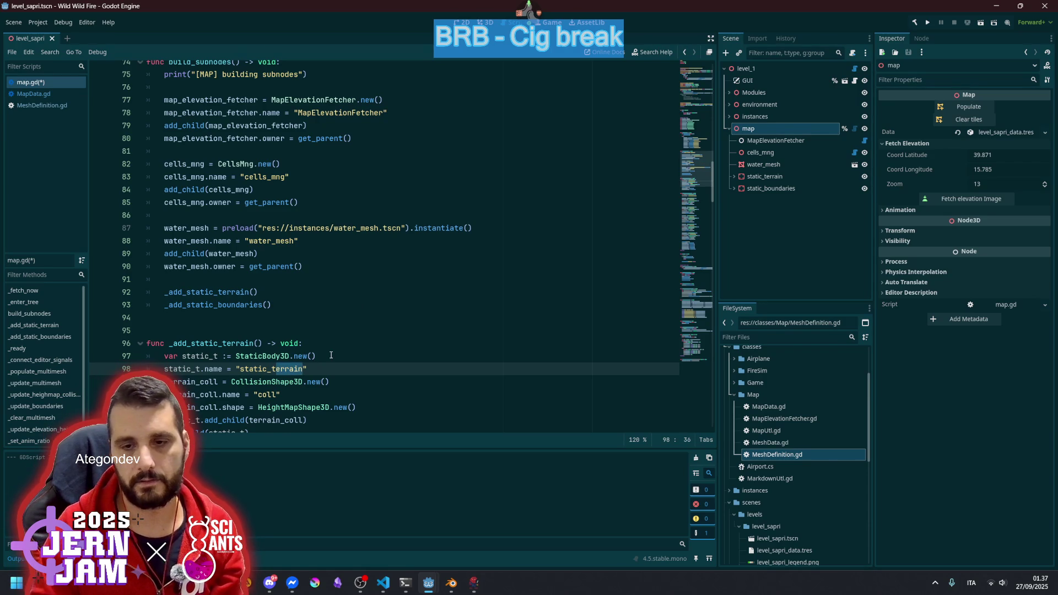
{"action": "key", "text": "Up"}
{"action": "key", "text": "End"}
{"action": "double_click", "coordinate": [281, 369]}
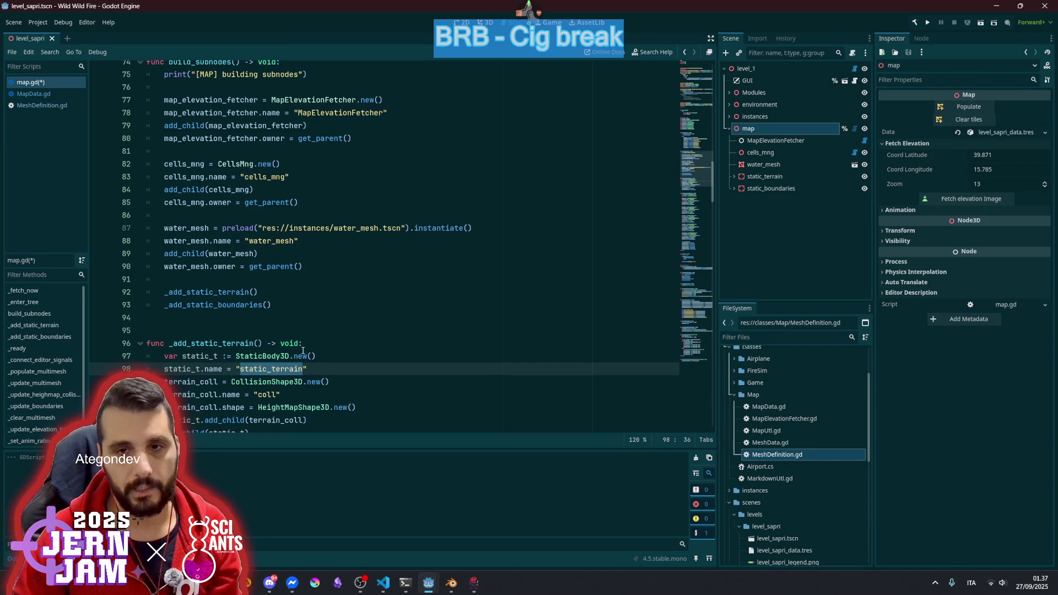
{"action": "scroll", "coordinate": [317, 288], "scroll_direction": "up", "scroll_amount": 8}
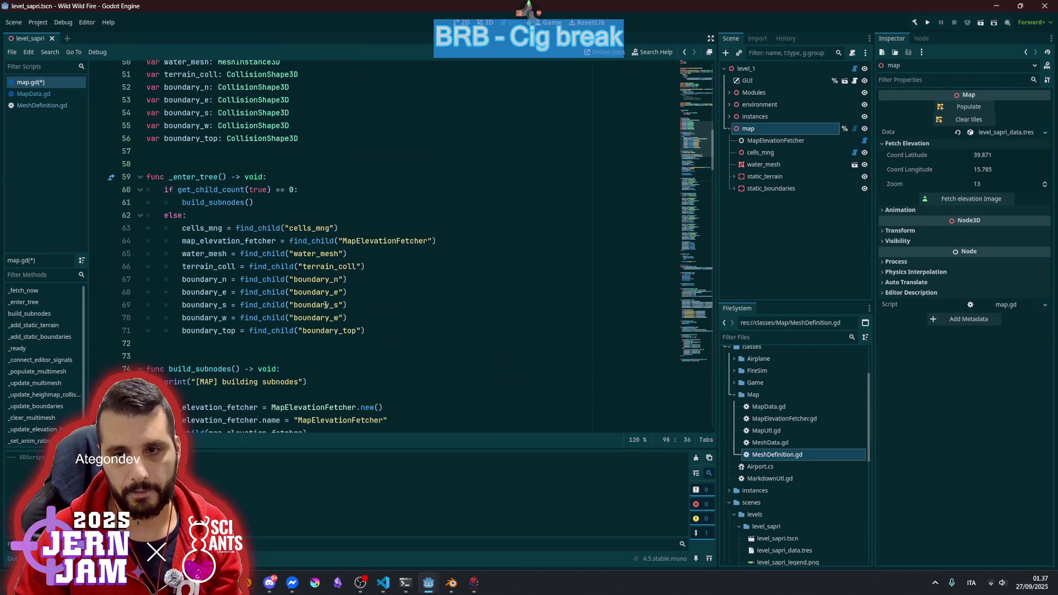
Change the collision shape name string on line 100 from 'coll' to 'terrain_coll'
{"action": "mouse_move", "coordinate": [320, 256]}
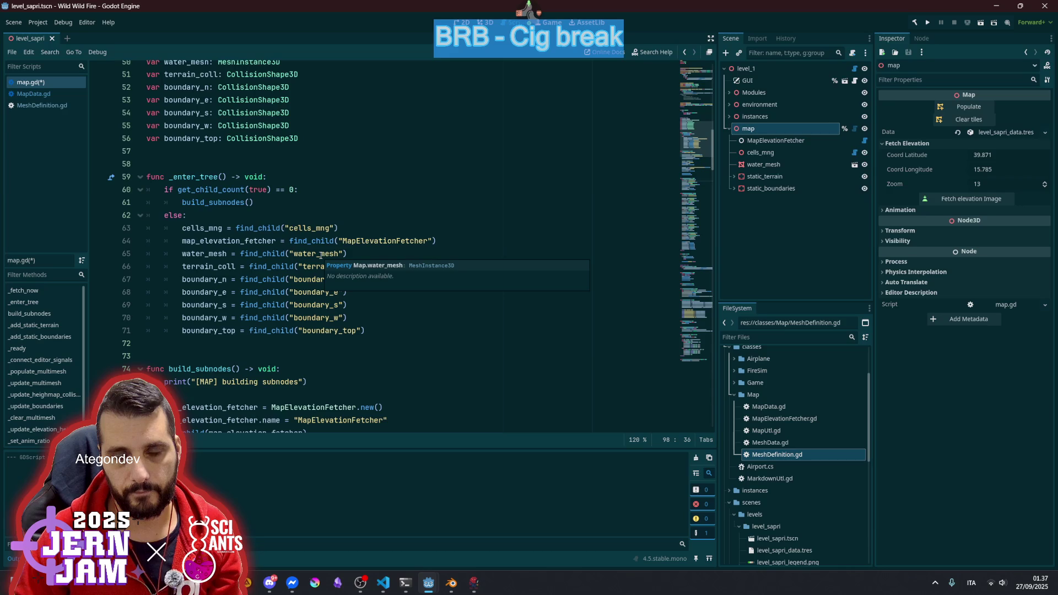
{"action": "scroll", "coordinate": [308, 280], "scroll_direction": "down", "scroll_amount": 5}
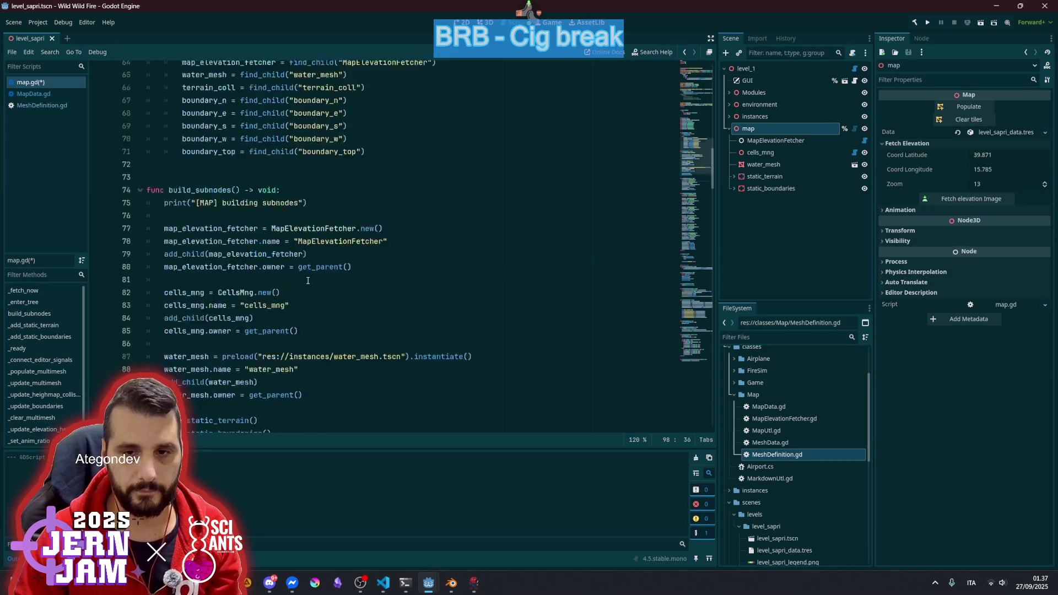
{"action": "scroll", "coordinate": [308, 281], "scroll_direction": "down", "scroll_amount": 9}
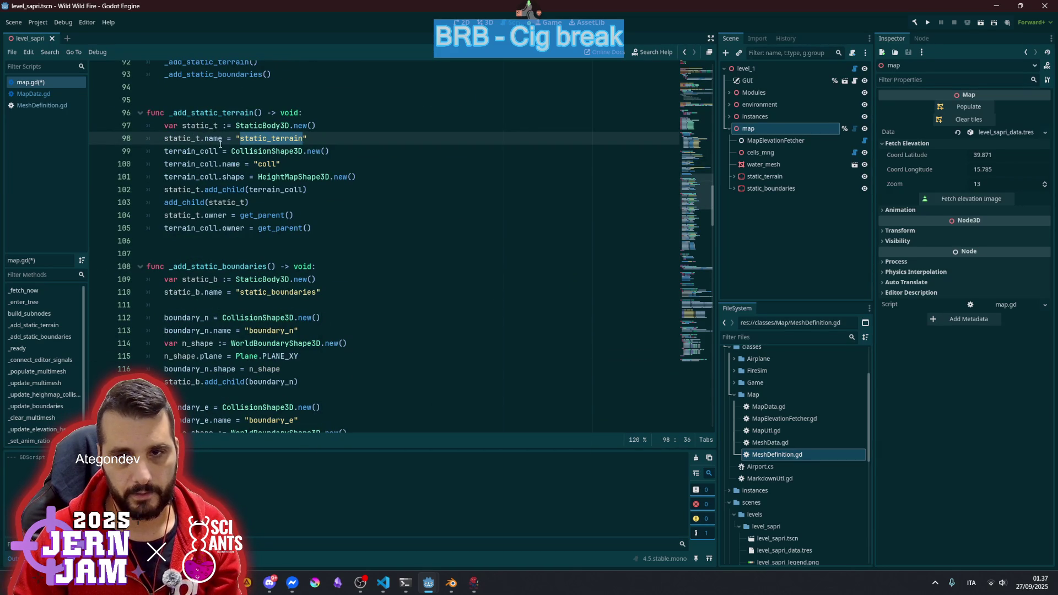
{"action": "mouse_move", "coordinate": [258, 281]}
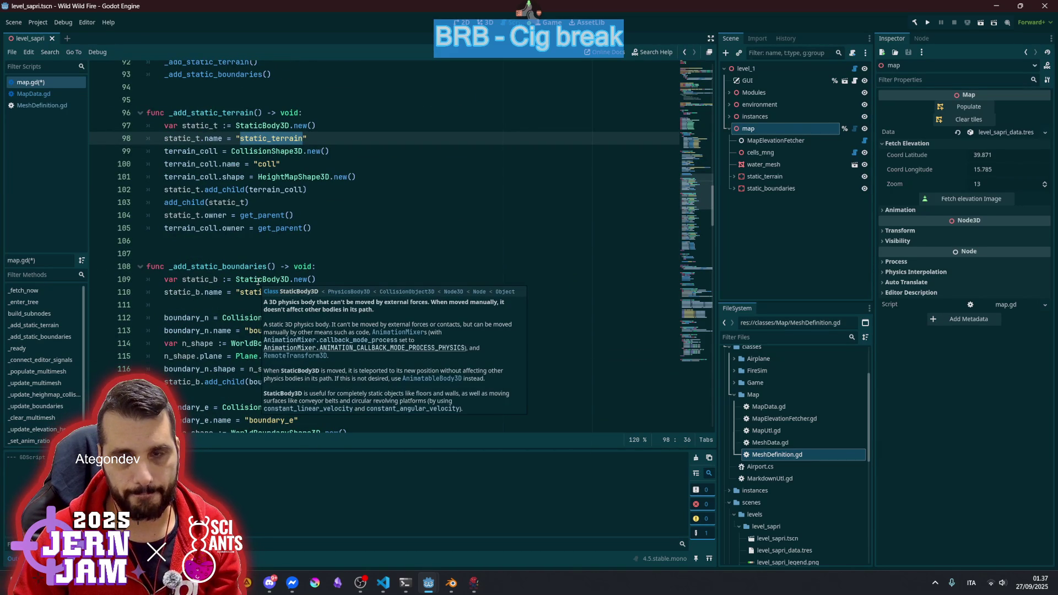
{"action": "double_click", "coordinate": [193, 151]}
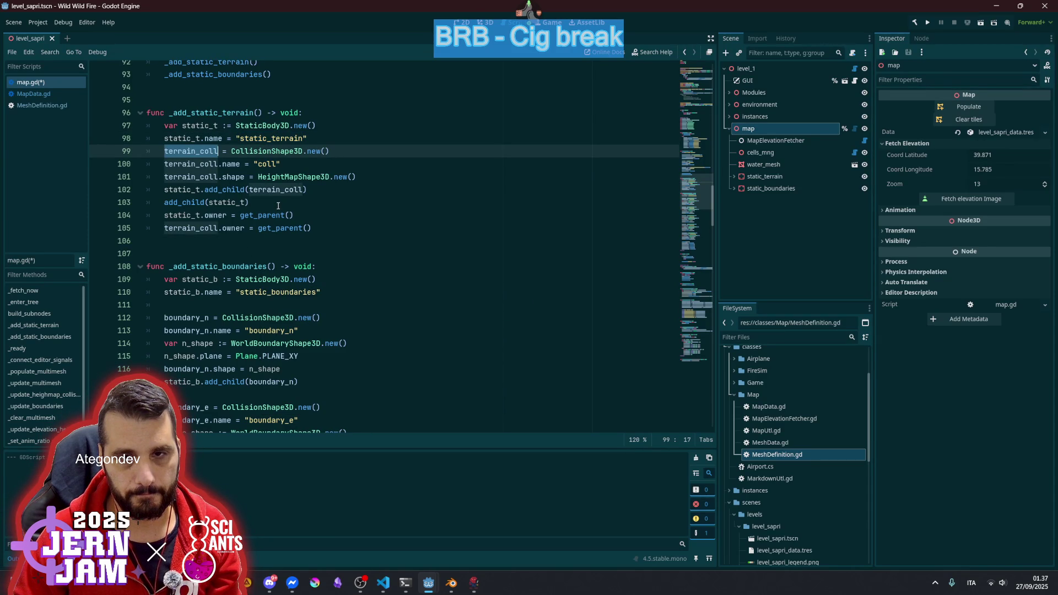
{"action": "scroll", "coordinate": [278, 206], "scroll_direction": "up", "scroll_amount": 9}
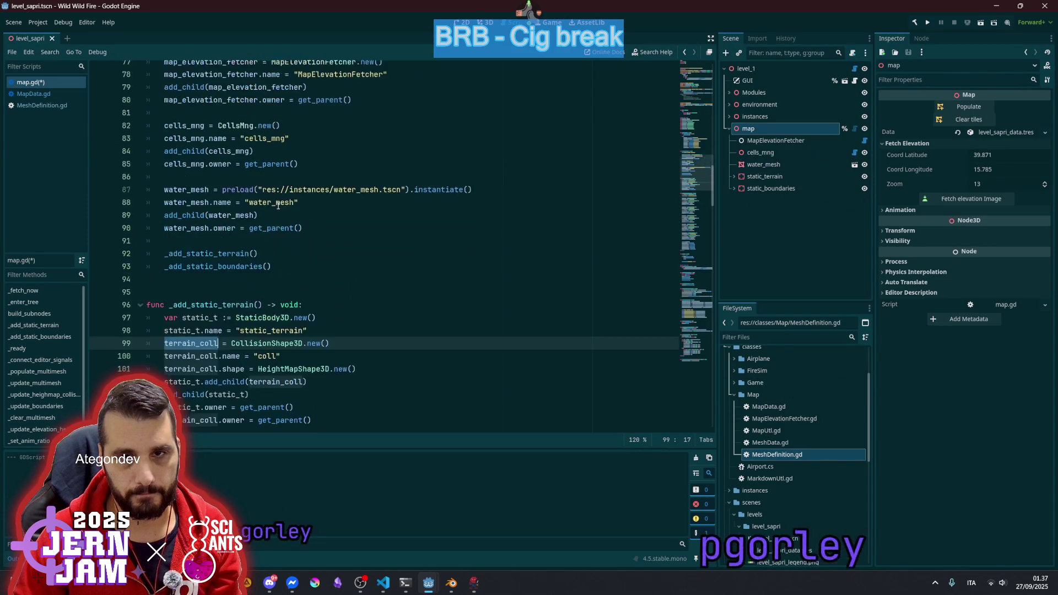
{"action": "scroll", "coordinate": [278, 206], "scroll_direction": "up", "scroll_amount": 2}
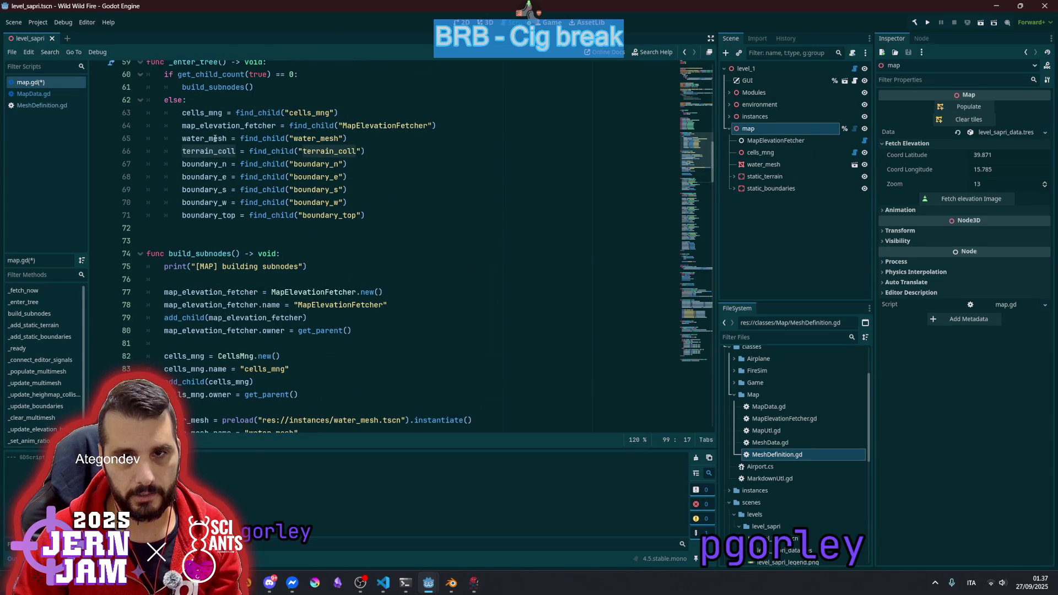
{"action": "scroll", "coordinate": [335, 208], "scroll_direction": "down", "scroll_amount": 8}
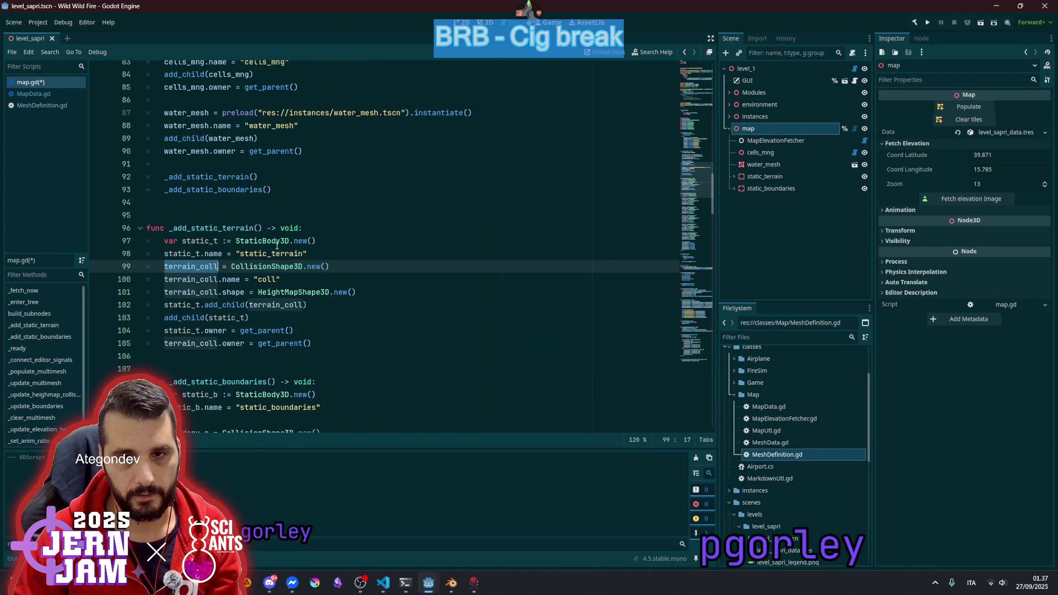
{"action": "left_click", "coordinate": [232, 280]}
{"action": "key", "text": "ctrl+c"}
{"action": "double_click", "coordinate": [270, 279]}
{"action": "key", "text": "ctrl+v"}
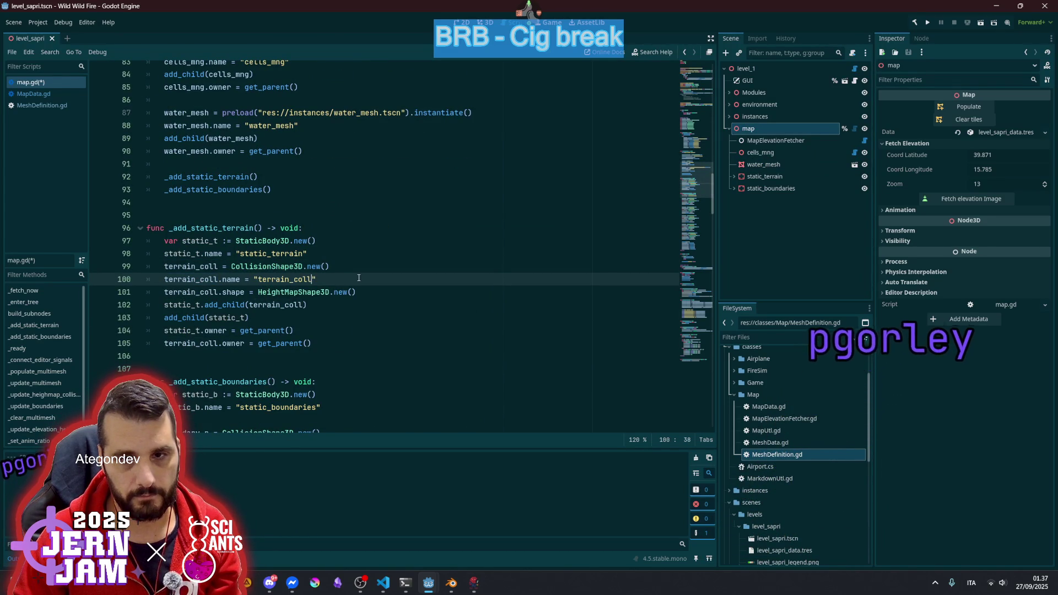
{"action": "key", "text": "End"}
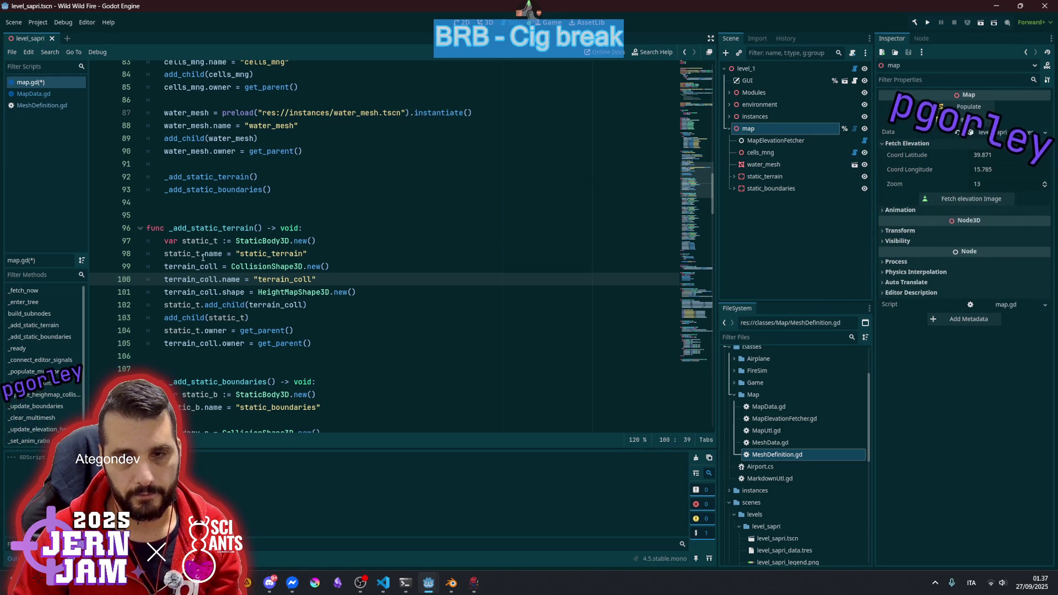
Compare the static_boundaries naming and keep the static body name as 'static_terrain'
{"action": "left_click", "coordinate": [303, 254]}
{"action": "key", "text": "BackSpace"}
{"action": "key", "text": "BackSpace"}
{"action": "key", "text": "BackSpace"}
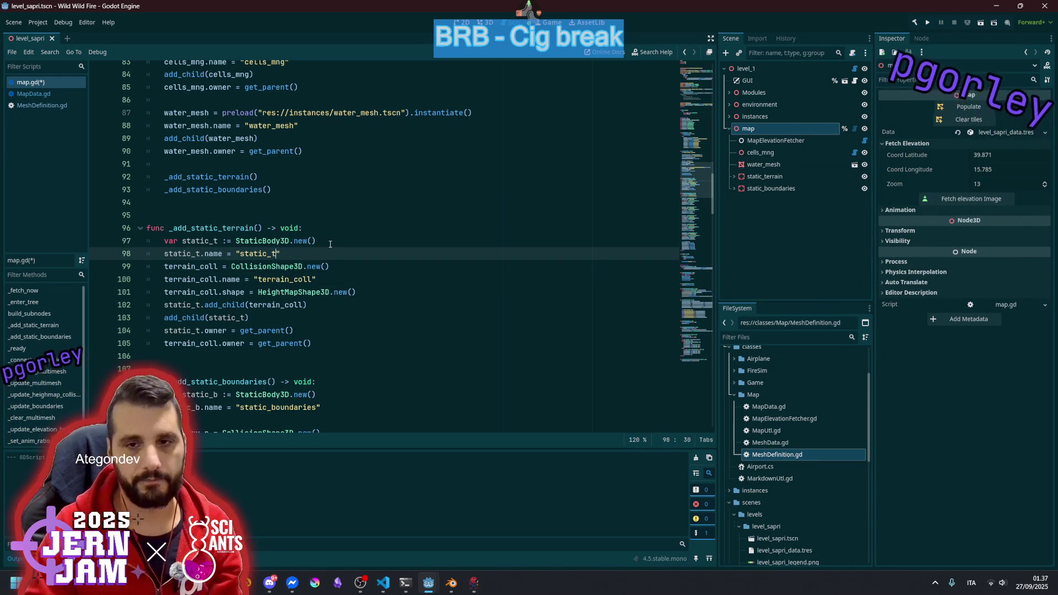
{"action": "left_click", "coordinate": [330, 244]}
{"action": "left_click", "coordinate": [223, 278]}
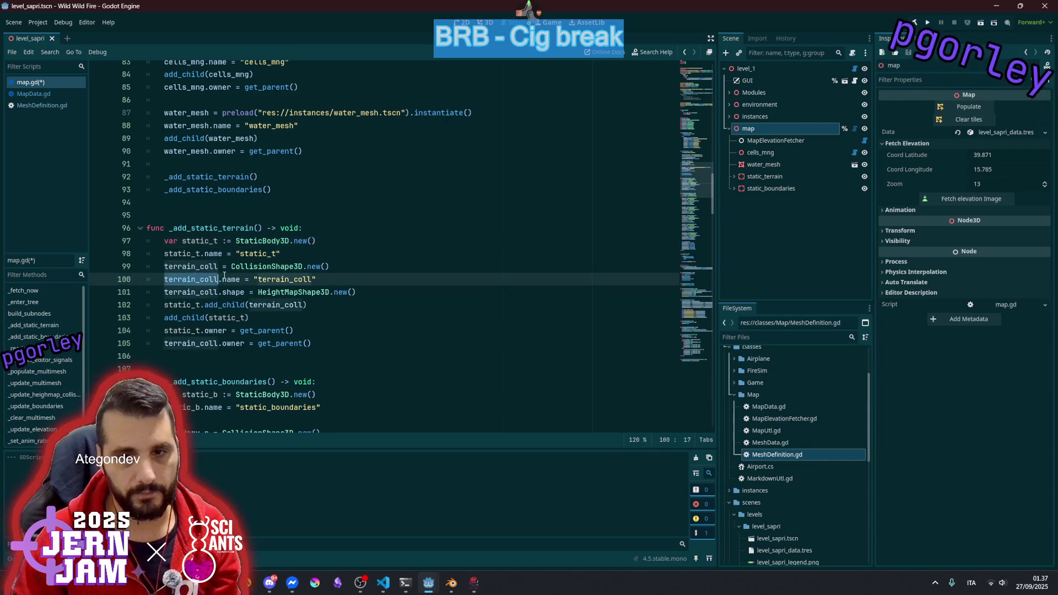
{"action": "scroll", "coordinate": [224, 275], "scroll_direction": "down", "scroll_amount": 3}
{"action": "left_click", "coordinate": [270, 292]}
{"action": "double_click", "coordinate": [270, 292]}
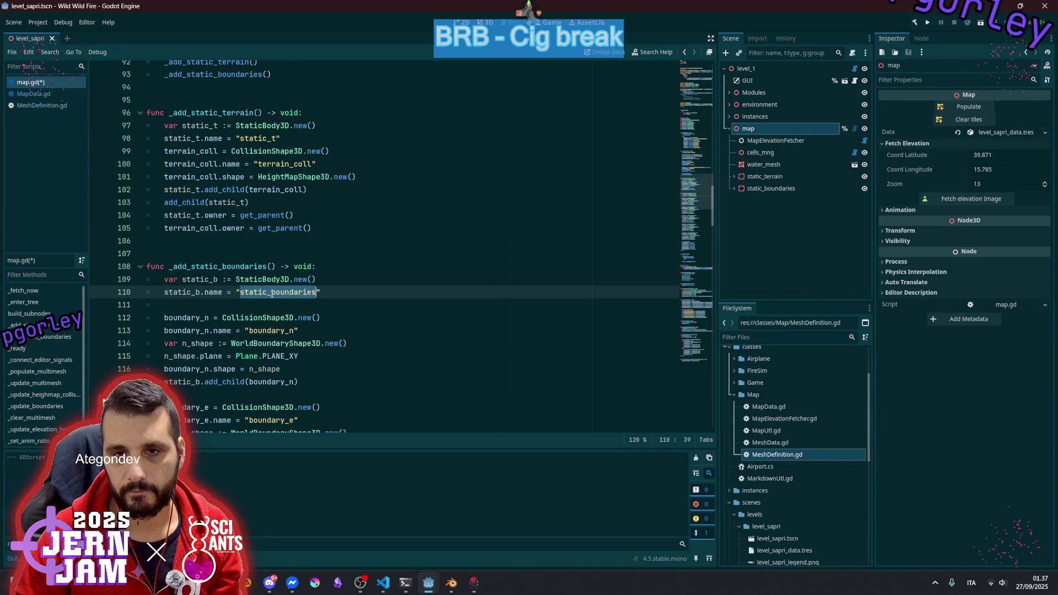
{"action": "double_click", "coordinate": [190, 293]}
{"action": "scroll", "coordinate": [277, 286], "scroll_direction": "down", "scroll_amount": 1}
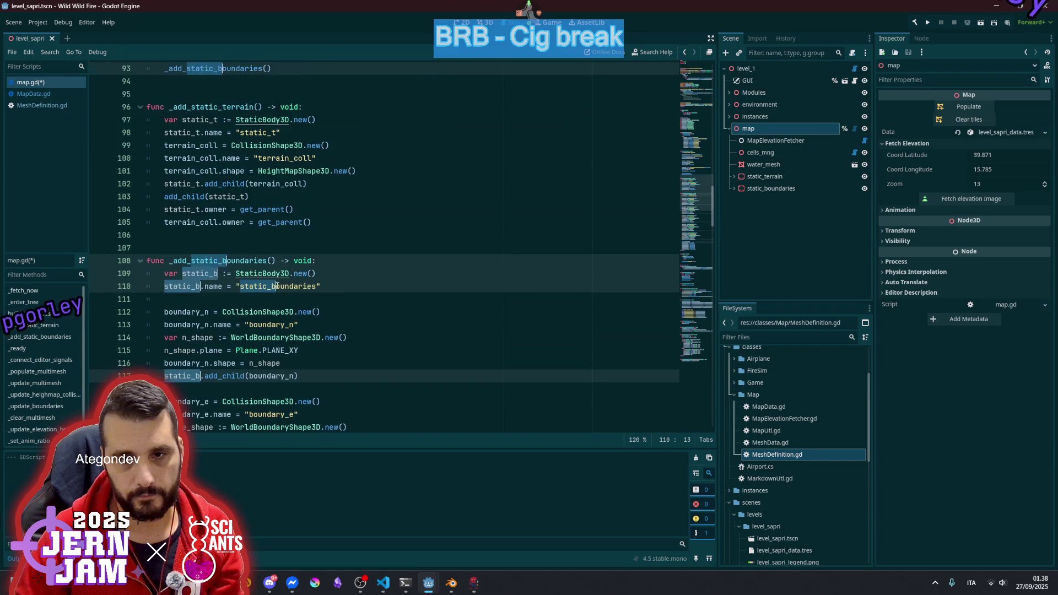
{"action": "left_click", "coordinate": [312, 273]}
{"action": "scroll", "coordinate": [194, 274], "scroll_direction": "up", "scroll_amount": 4}
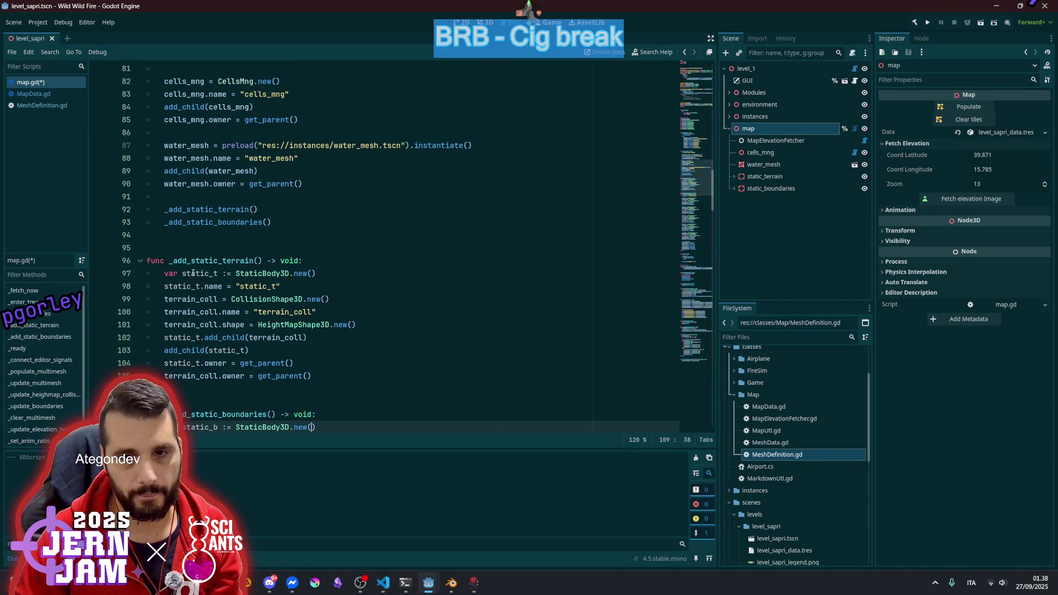
{"action": "left_click", "coordinate": [279, 287]}
{"action": "type", "text": "errain"}
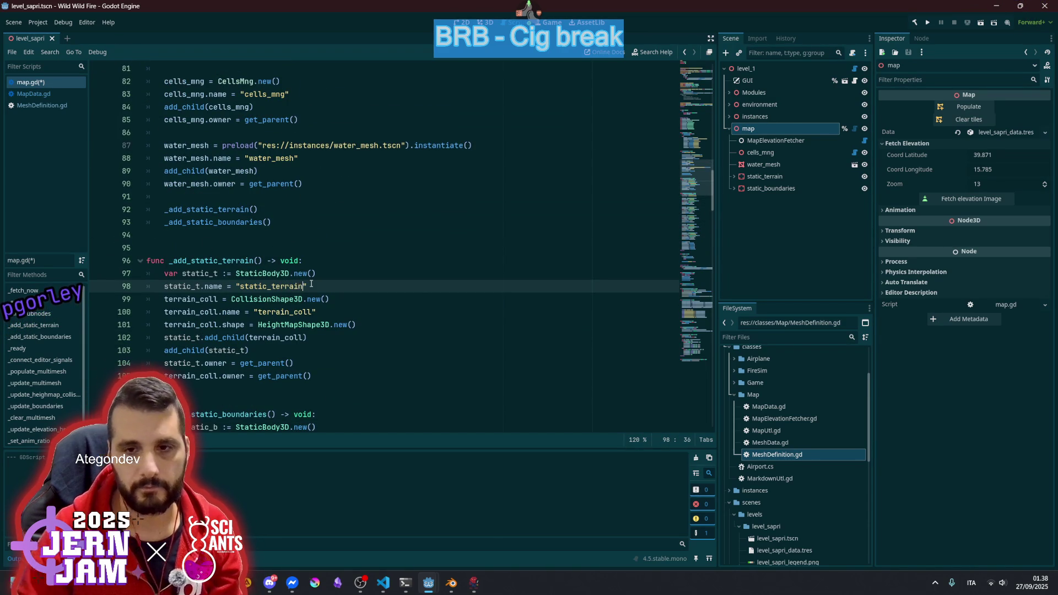
{"action": "double_click", "coordinate": [287, 286]}
Review the static_t variable uses in _add_static_terrain and the terrain_coll line
{"action": "left_click", "coordinate": [264, 261]}
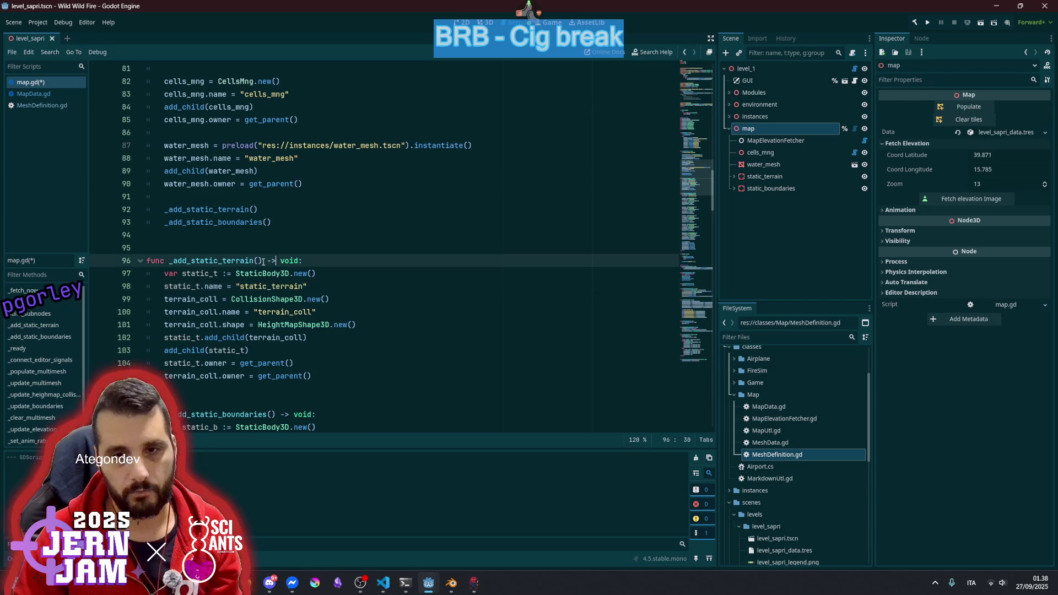
{"action": "double_click", "coordinate": [231, 261]}
{"action": "double_click", "coordinate": [200, 273]}
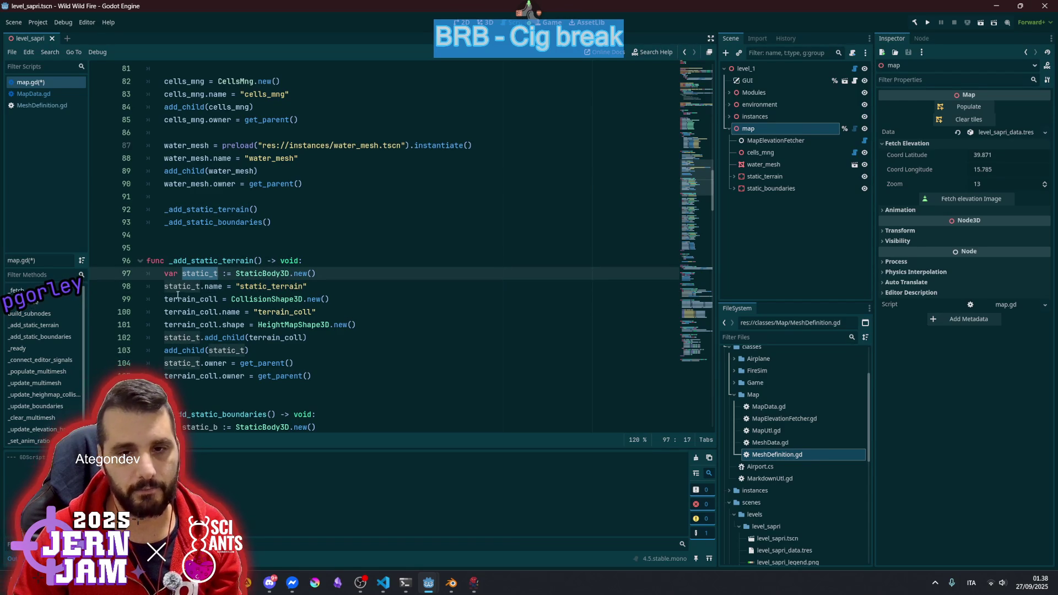
{"action": "scroll", "coordinate": [232, 292], "scroll_direction": "down", "scroll_amount": 1}
{"action": "left_click", "coordinate": [320, 274]}
{"action": "scroll", "coordinate": [276, 279], "scroll_direction": "up", "scroll_amount": 4}
{"action": "scroll", "coordinate": [276, 279], "scroll_direction": "up", "scroll_amount": 7}
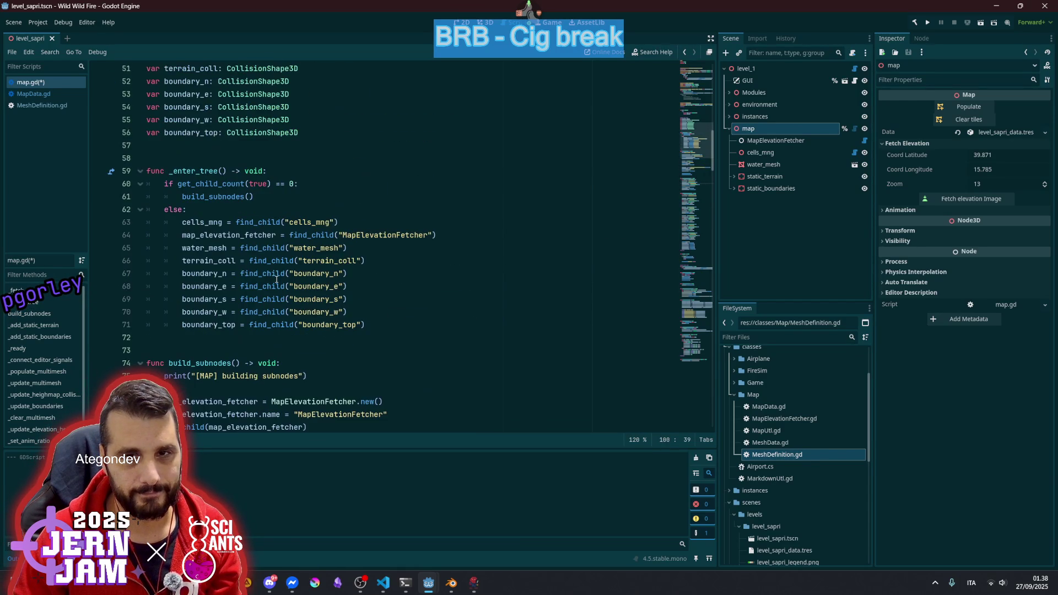
Review the boundary lookups and the static_boundaries node name in map.gd
{"action": "left_click", "coordinate": [200, 255]}
{"action": "left_click", "coordinate": [322, 298]}
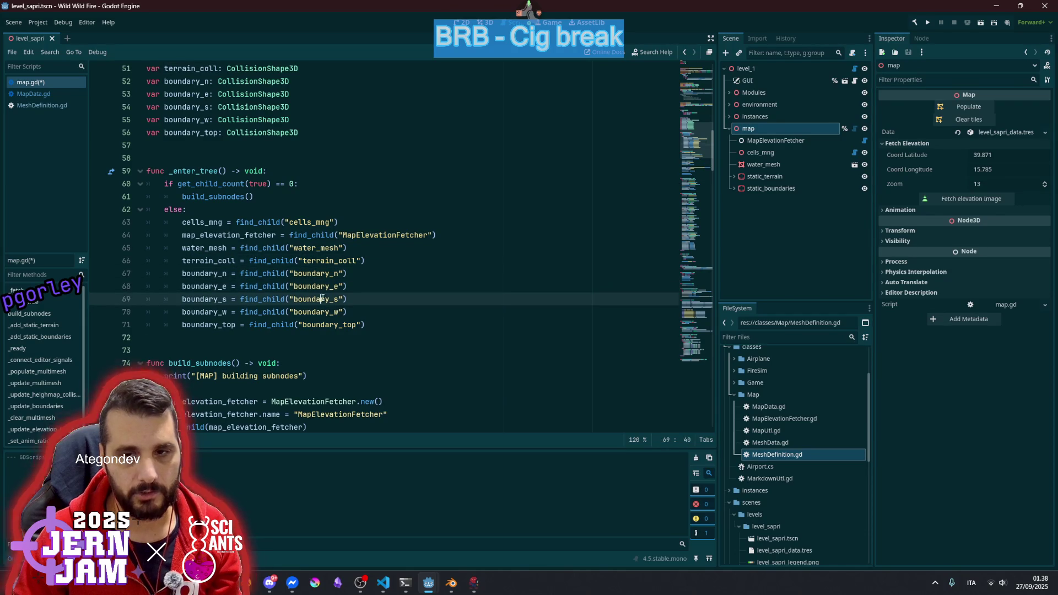
{"action": "key", "text": "Down"}
{"action": "key", "text": "Down"}
{"action": "scroll", "coordinate": [309, 306], "scroll_direction": "down", "scroll_amount": 3}
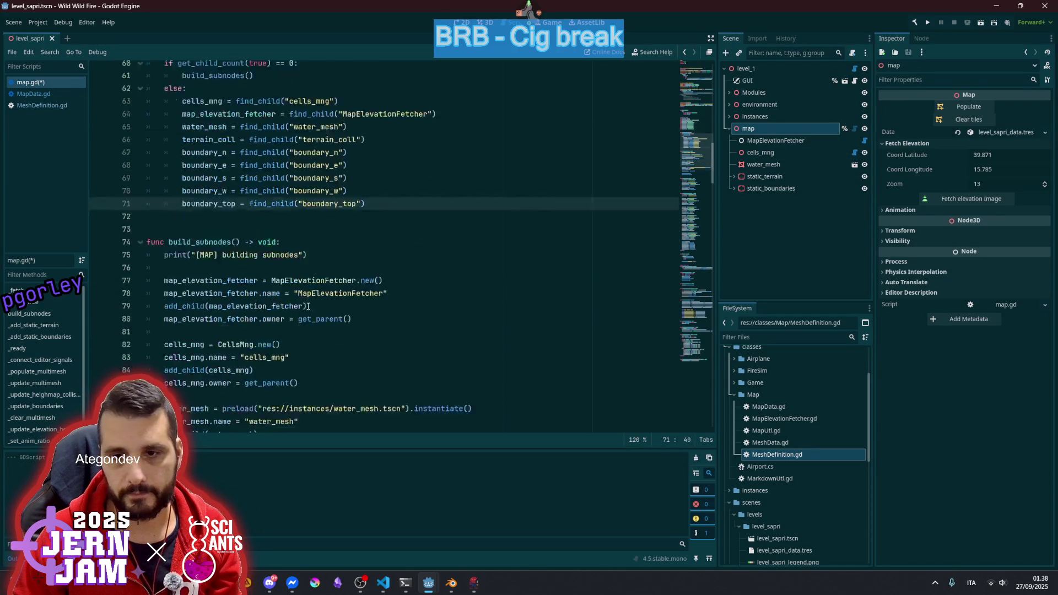
{"action": "scroll", "coordinate": [309, 306], "scroll_direction": "down", "scroll_amount": 19}
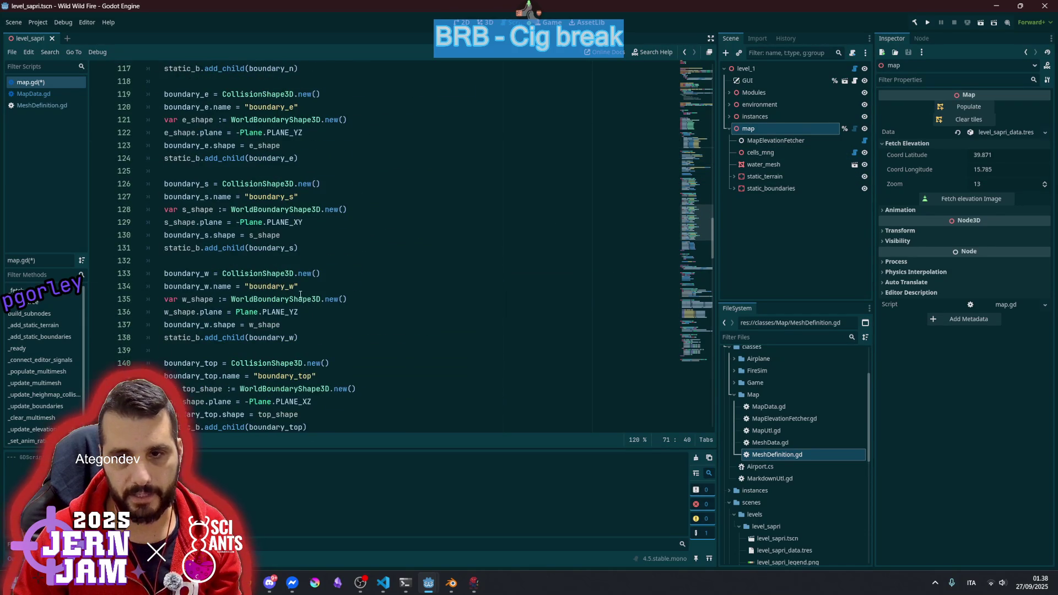
{"action": "scroll", "coordinate": [300, 295], "scroll_direction": "down", "scroll_amount": 1}
{"action": "double_click", "coordinate": [284, 337]}
{"action": "scroll", "coordinate": [248, 320], "scroll_direction": "down", "scroll_amount": 3}
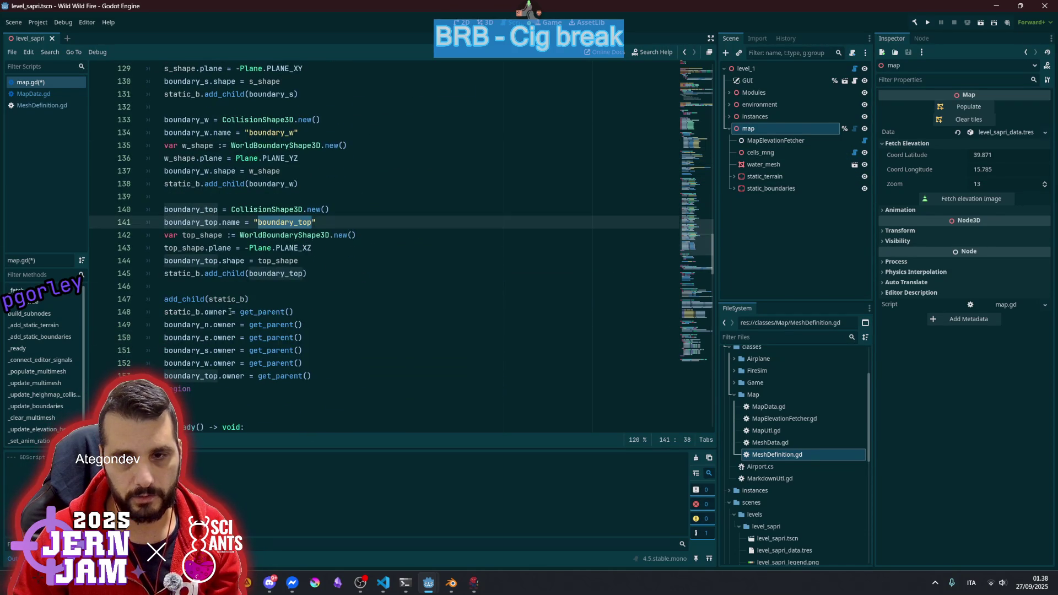
{"action": "scroll", "coordinate": [230, 312], "scroll_direction": "up", "scroll_amount": 11}
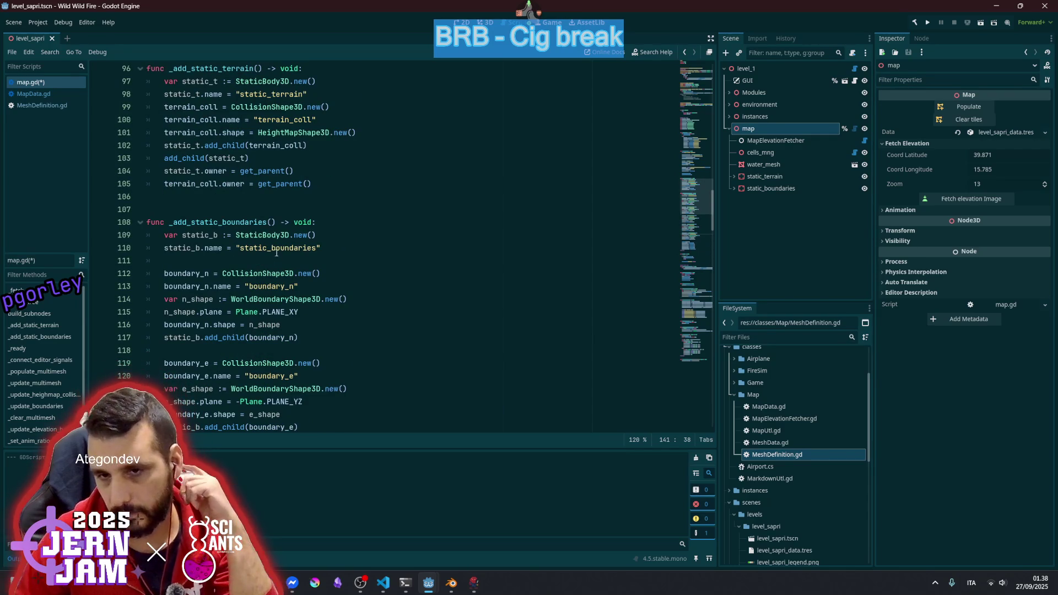
{"action": "double_click", "coordinate": [276, 249]}
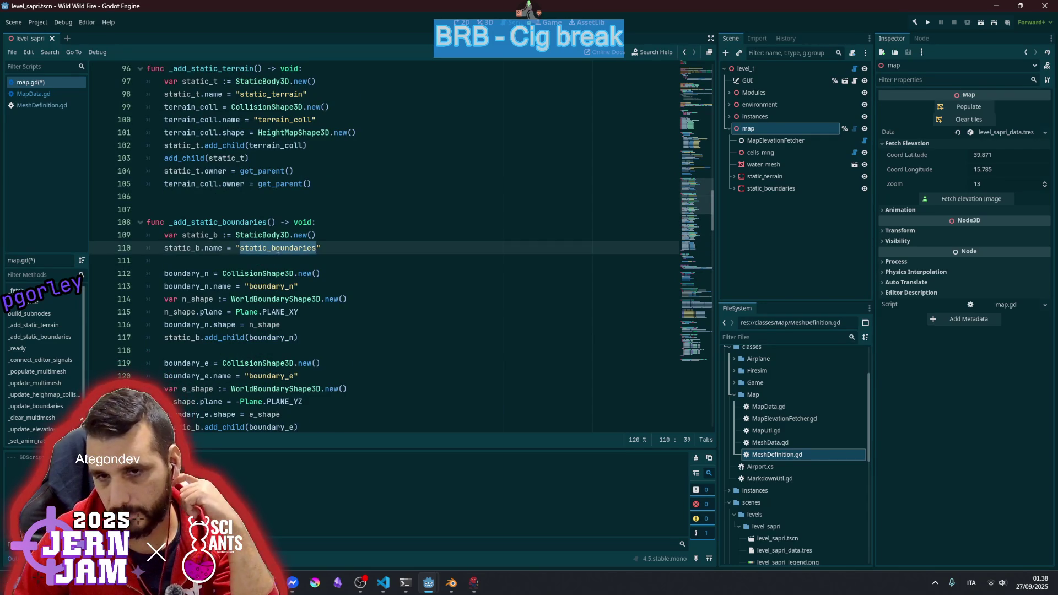
{"action": "left_click", "coordinate": [204, 235]}
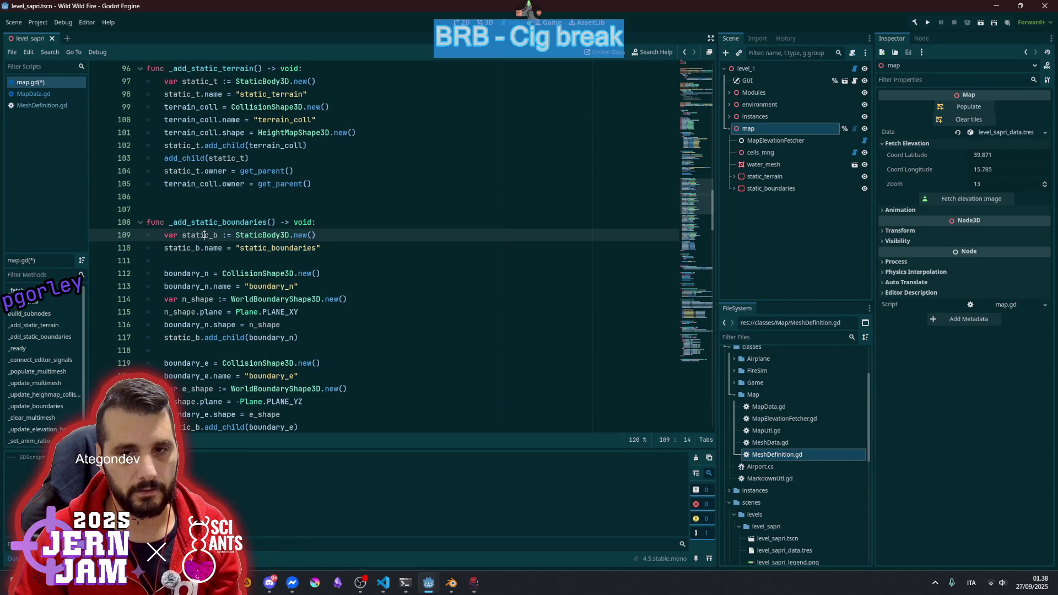
{"action": "double_click", "coordinate": [268, 249]}
{"action": "scroll", "coordinate": [275, 256], "scroll_direction": "up", "scroll_amount": 3}
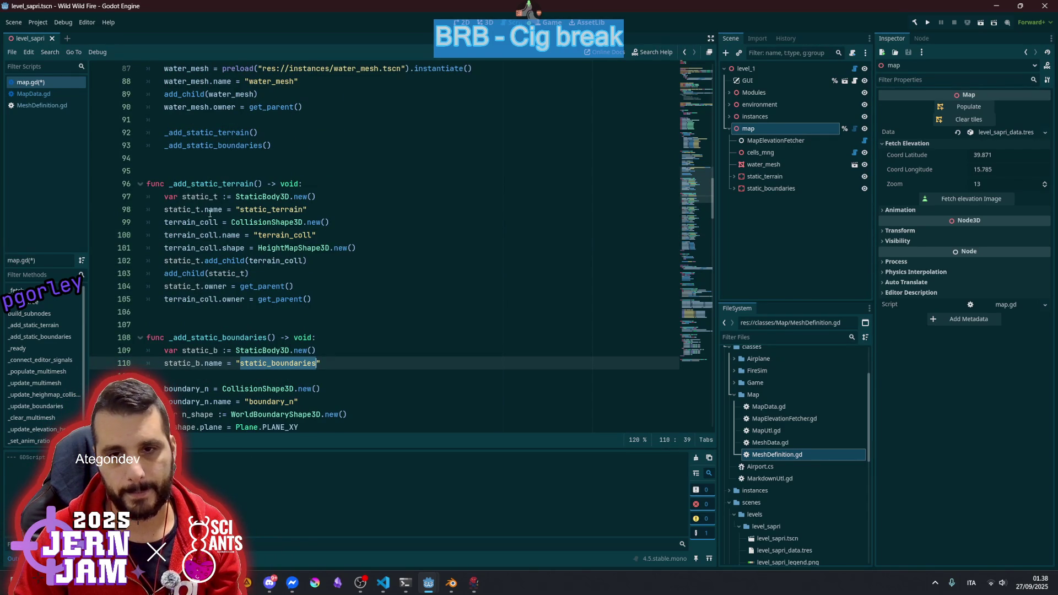
Check the static_terrain and terrain_coll names, then expand static_terrain in the Scene dock
{"action": "left_click", "coordinate": [196, 197]}
{"action": "double_click", "coordinate": [270, 209]}
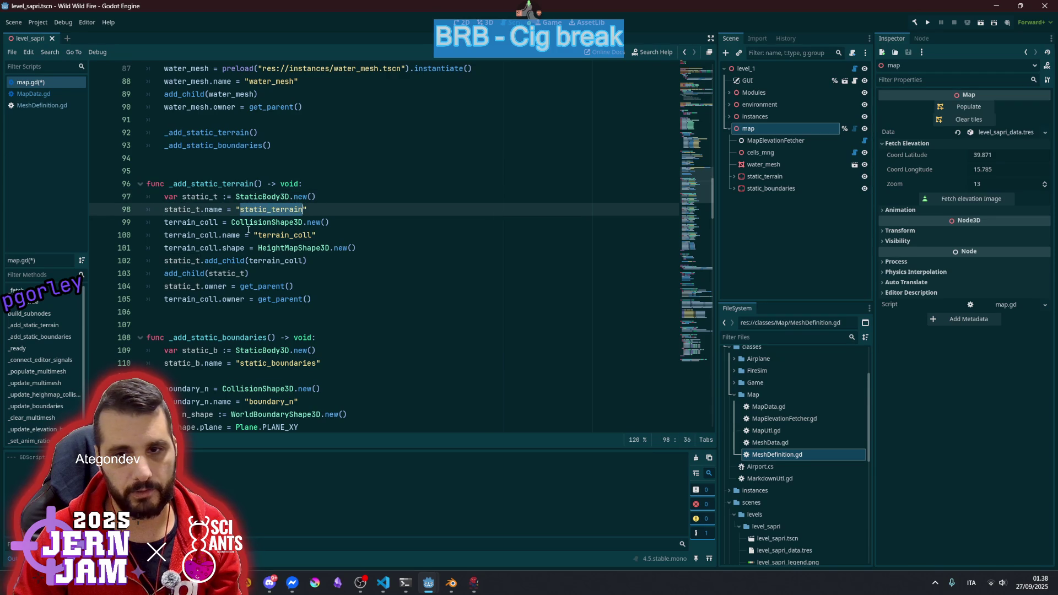
{"action": "left_click", "coordinate": [183, 236]}
{"action": "double_click", "coordinate": [282, 236]}
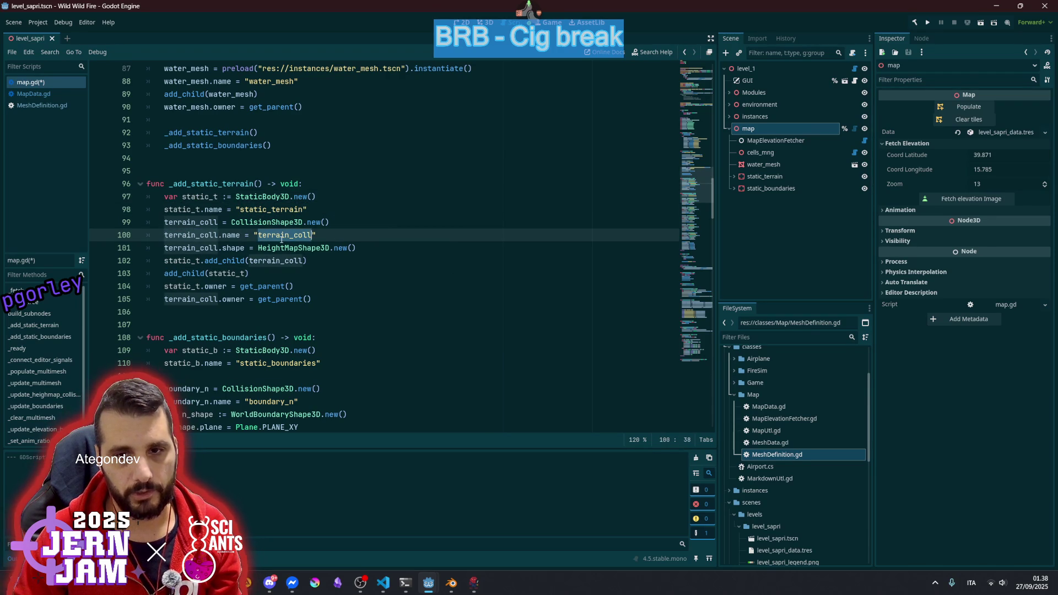
{"action": "left_click", "coordinate": [215, 234]}
{"action": "scroll", "coordinate": [275, 245], "scroll_direction": "up", "scroll_amount": 7}
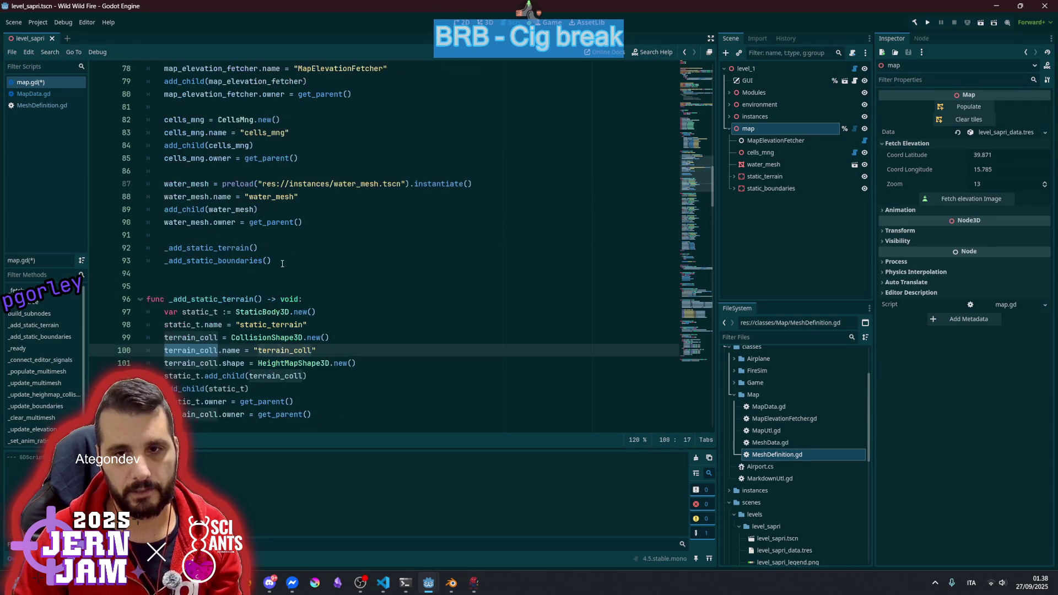
{"action": "scroll", "coordinate": [278, 248], "scroll_direction": "up", "scroll_amount": 3}
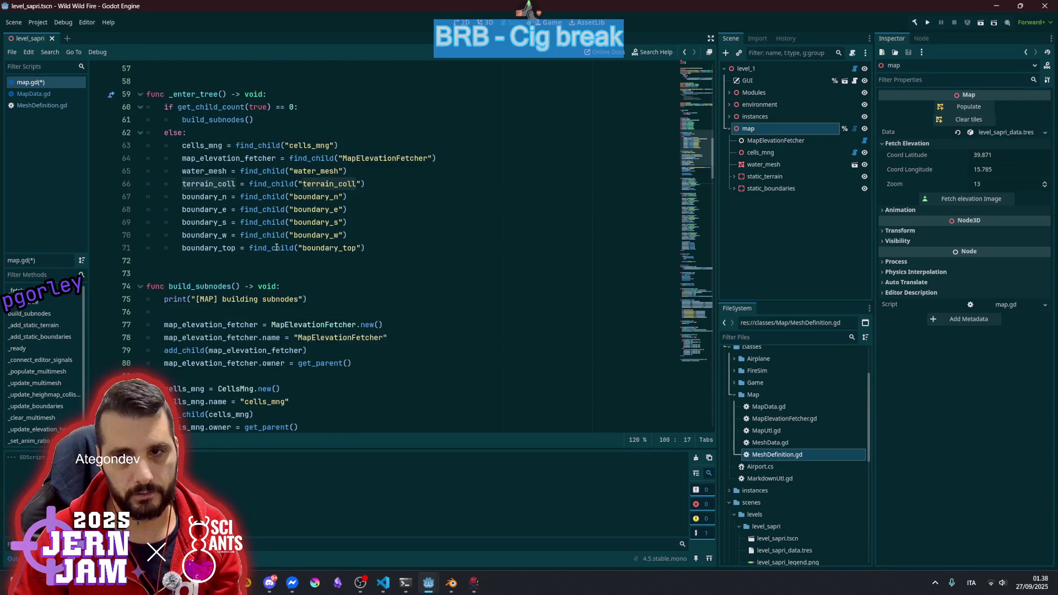
{"action": "left_click", "coordinate": [219, 184]}
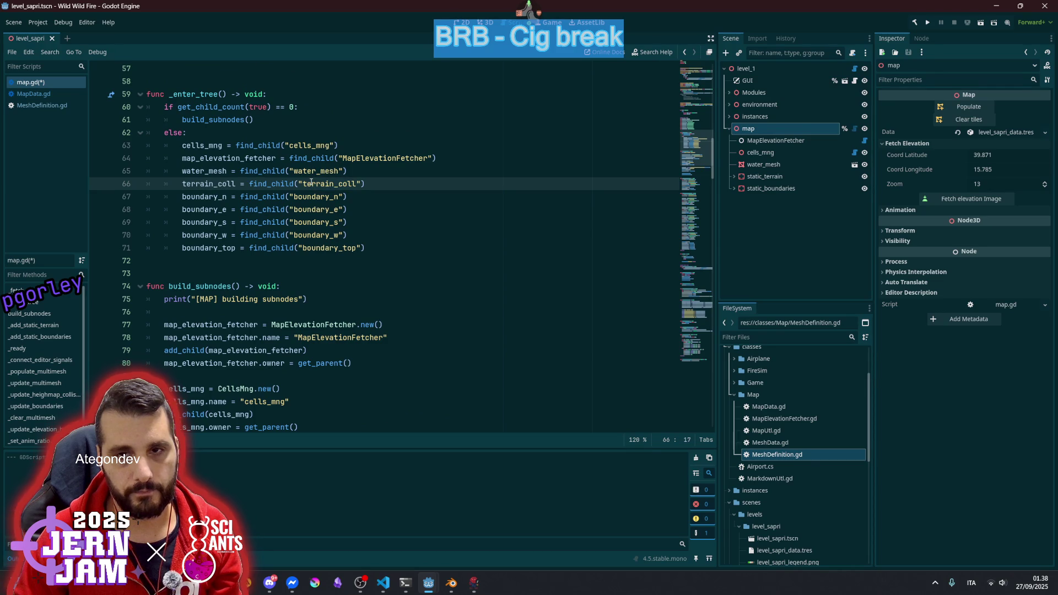
{"action": "left_click", "coordinate": [735, 176]}
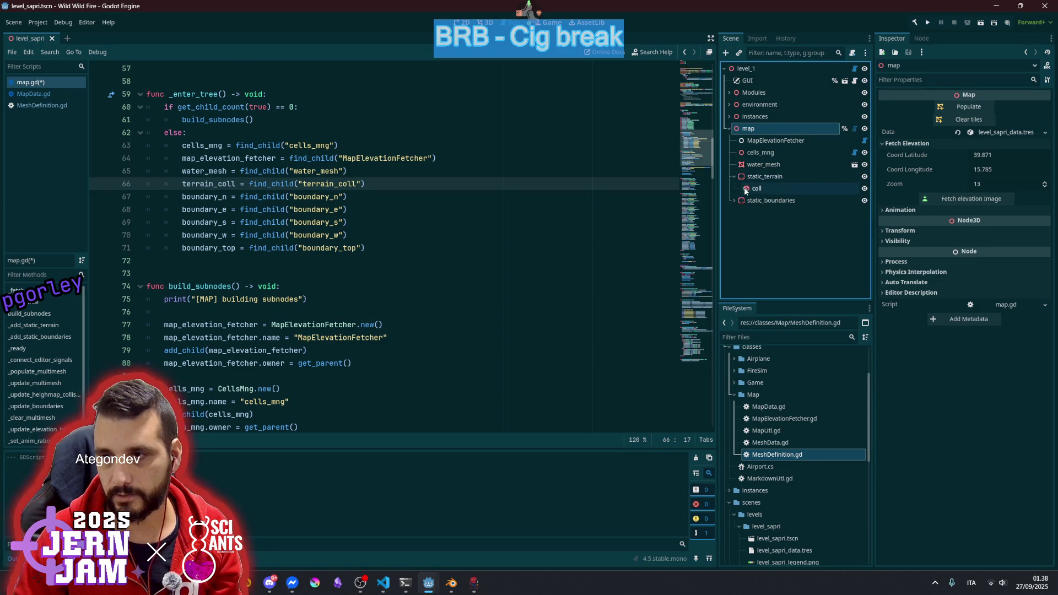
Rename the static_terrain collision child from 'coll' to 'terrain_coll'
{"action": "left_click", "coordinate": [746, 190]}
{"action": "left_click", "coordinate": [772, 189]}
{"action": "type", "text": "terra"}
{"action": "key", "text": "Return"}
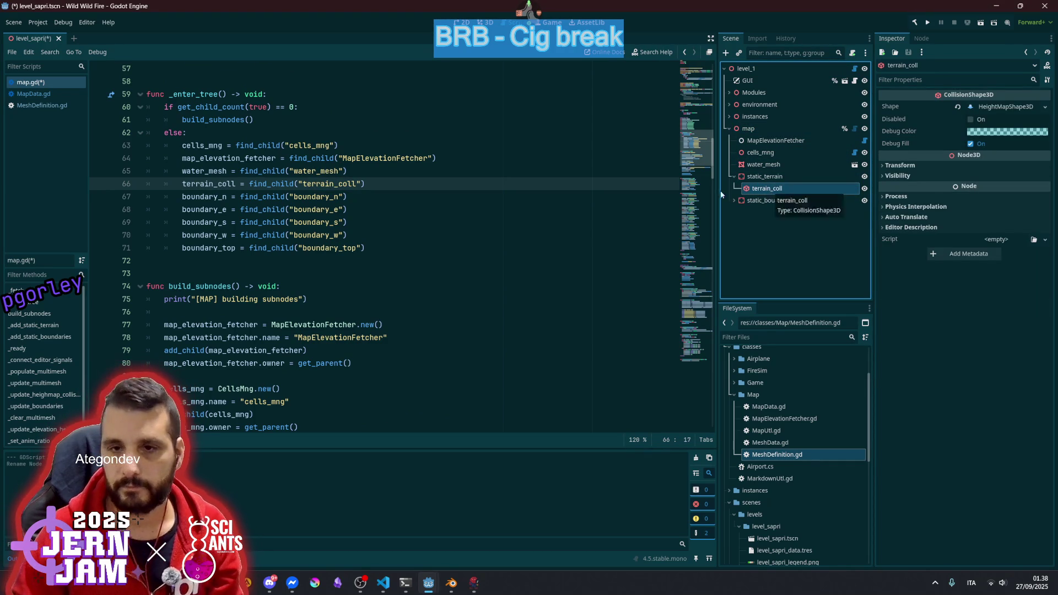
Save the level_sapri scene and map.gd with Ctrl+S
{"action": "left_click", "coordinate": [432, 177]}
{"action": "scroll", "coordinate": [368, 194], "scroll_direction": "up", "scroll_amount": 1}
{"action": "left_click", "coordinate": [364, 156]}
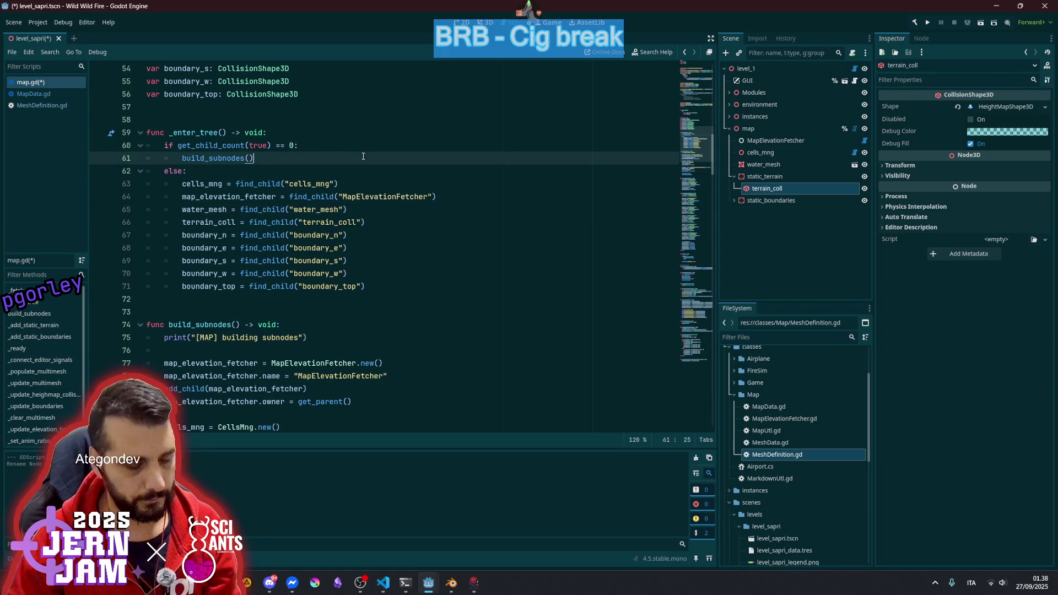
{"action": "key", "text": "ctrl+s"}
{"action": "key", "text": "Up"}
{"action": "key", "text": "Up"}
{"action": "key", "text": "End"}
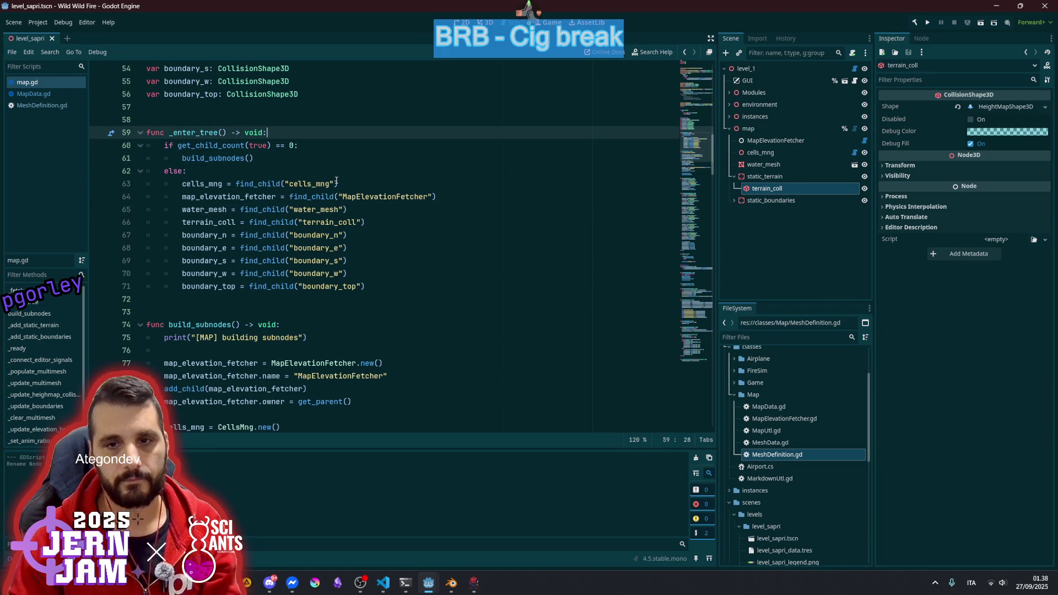
Close level_sapri and reopen level_sapri.tscn through Quick Open
{"action": "left_click", "coordinate": [53, 39]}
{"action": "left_click", "coordinate": [446, 218]}
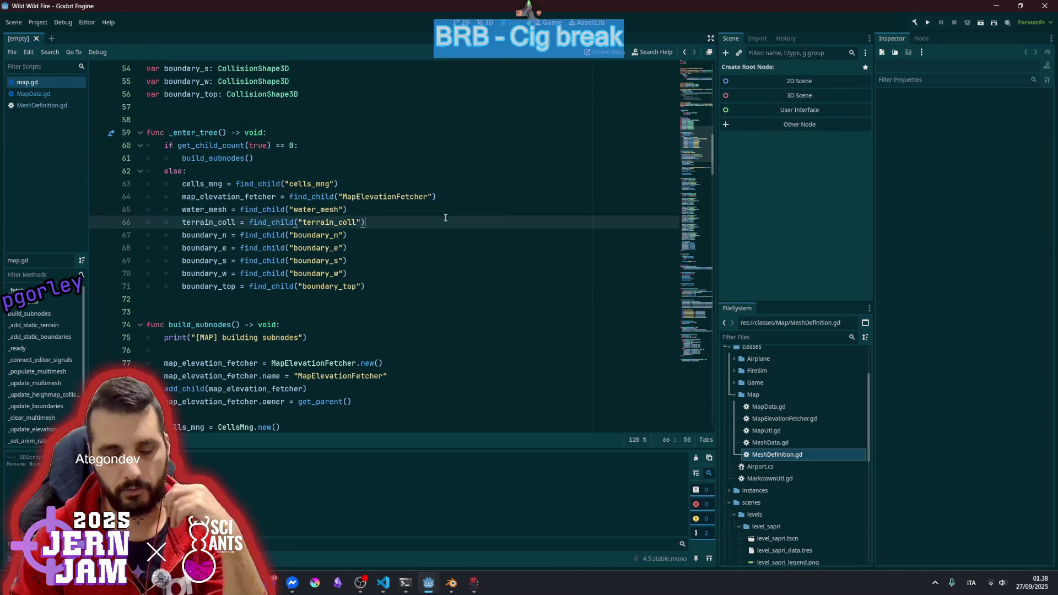
{"action": "key", "text": "shift+alt+o"}
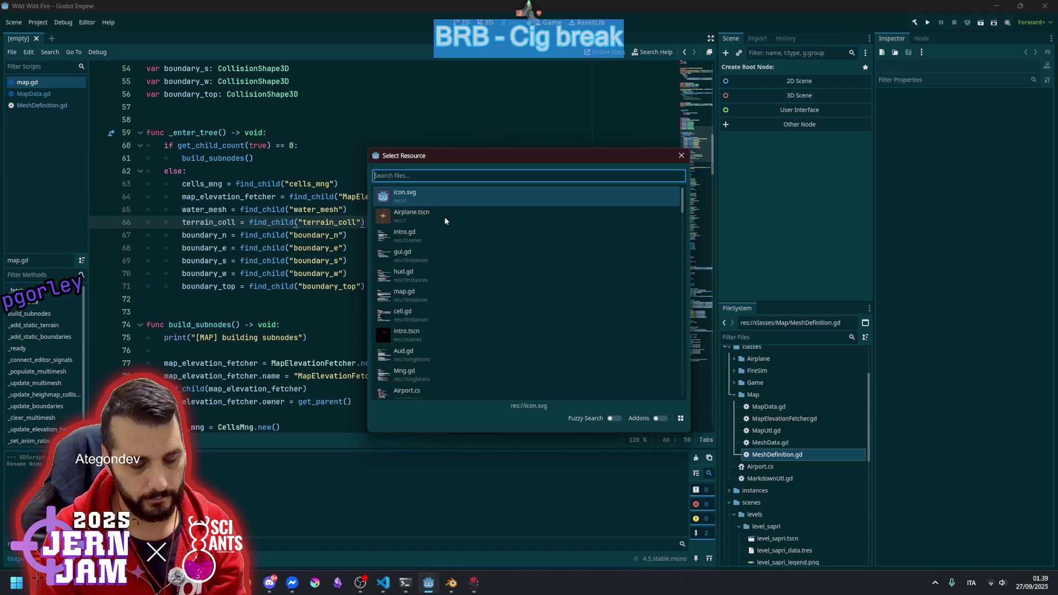
{"action": "type", "text": "sapri"}
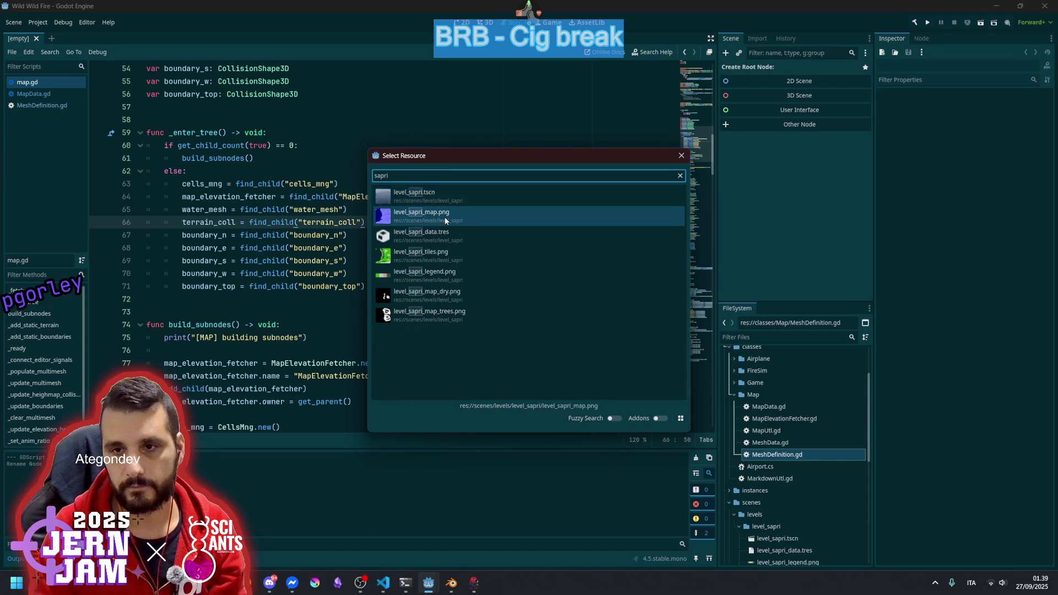
{"action": "key", "text": "Return"}
{"action": "left_click", "coordinate": [427, 183]}
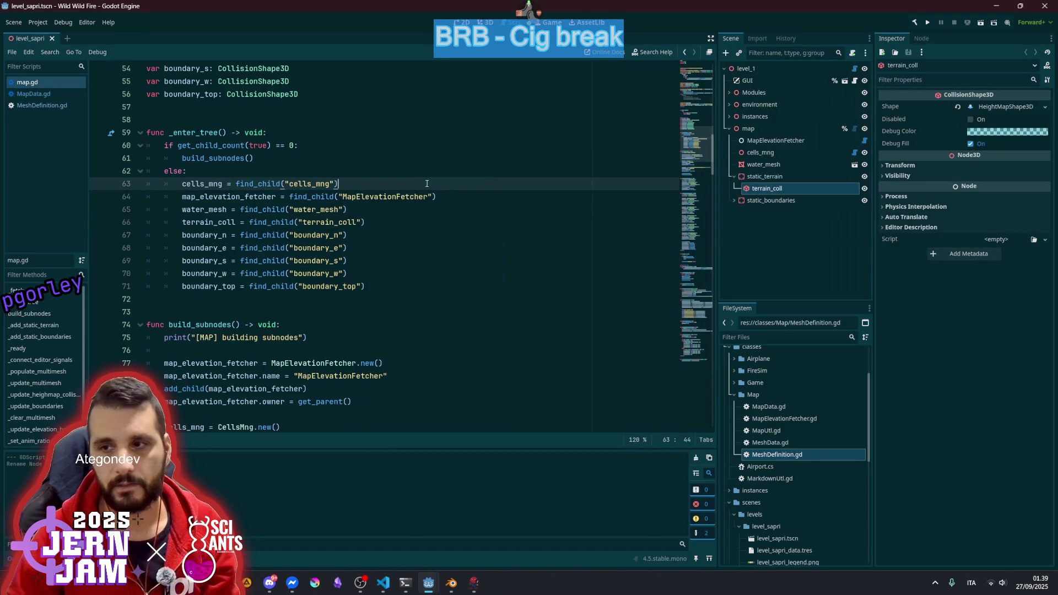
Fetch the map's elevation image from its level_sapri_data resource (elevation -7.82 to 760.688)
{"action": "left_click", "coordinate": [766, 177]}
{"action": "left_click", "coordinate": [749, 128]}
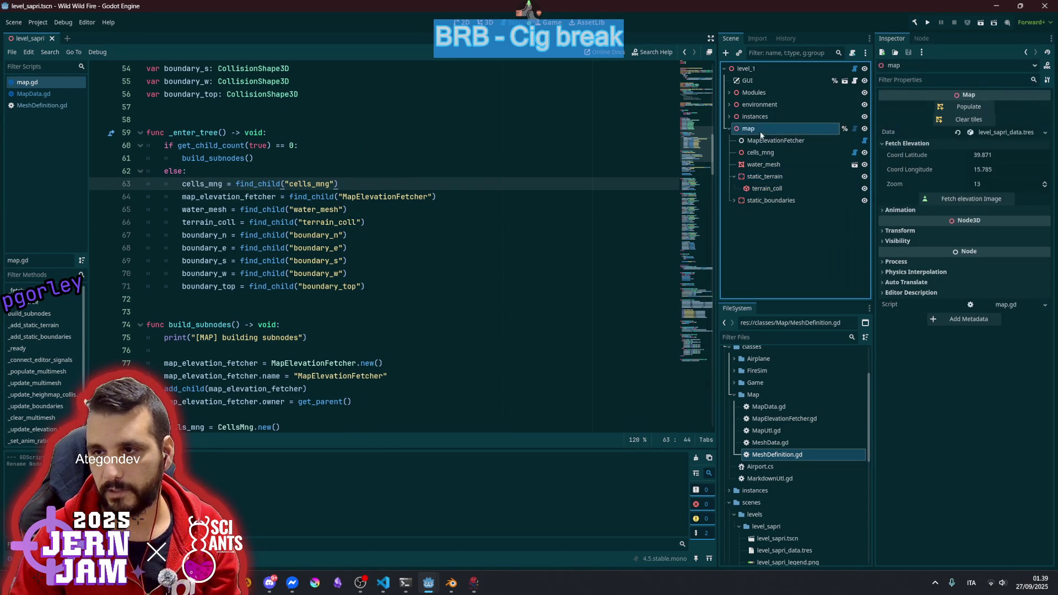
{"action": "left_click", "coordinate": [1000, 132]}
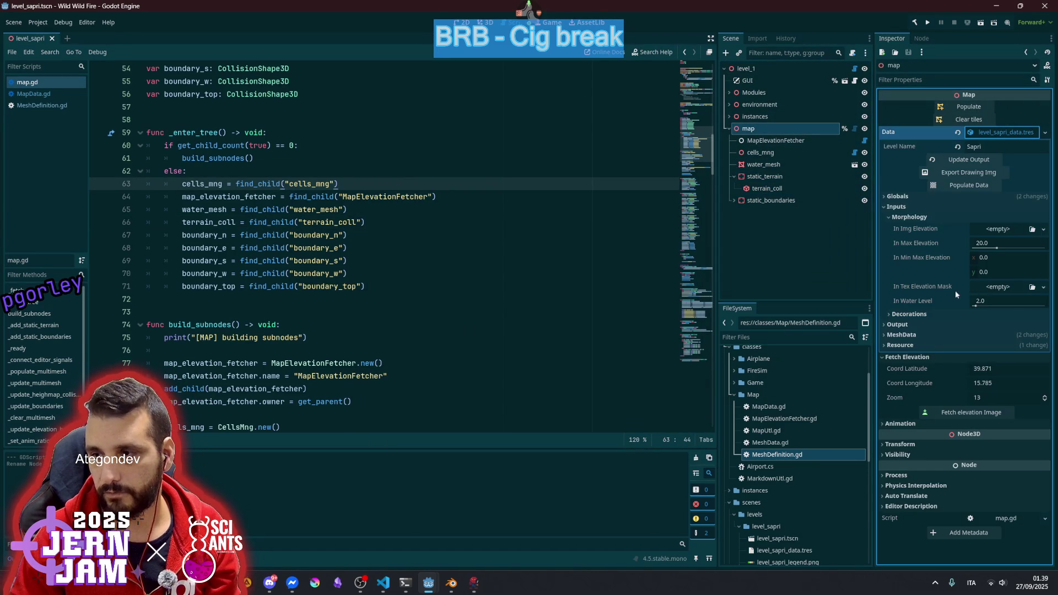
{"action": "left_click", "coordinate": [948, 414]}
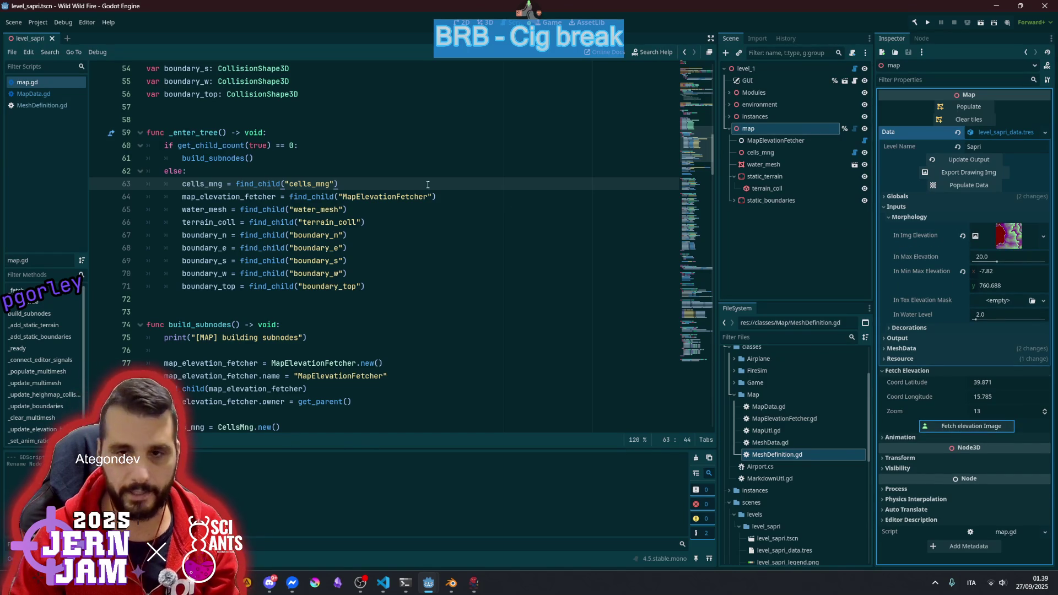
{"action": "left_click", "coordinate": [365, 133]}
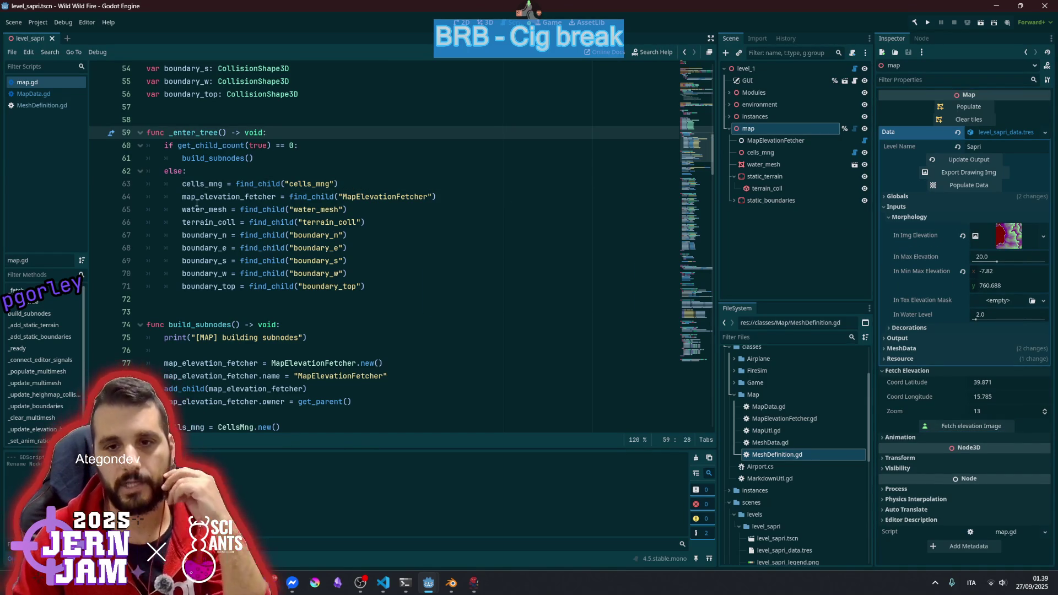
{"action": "scroll", "coordinate": [280, 253], "scroll_direction": "up", "scroll_amount": 3}
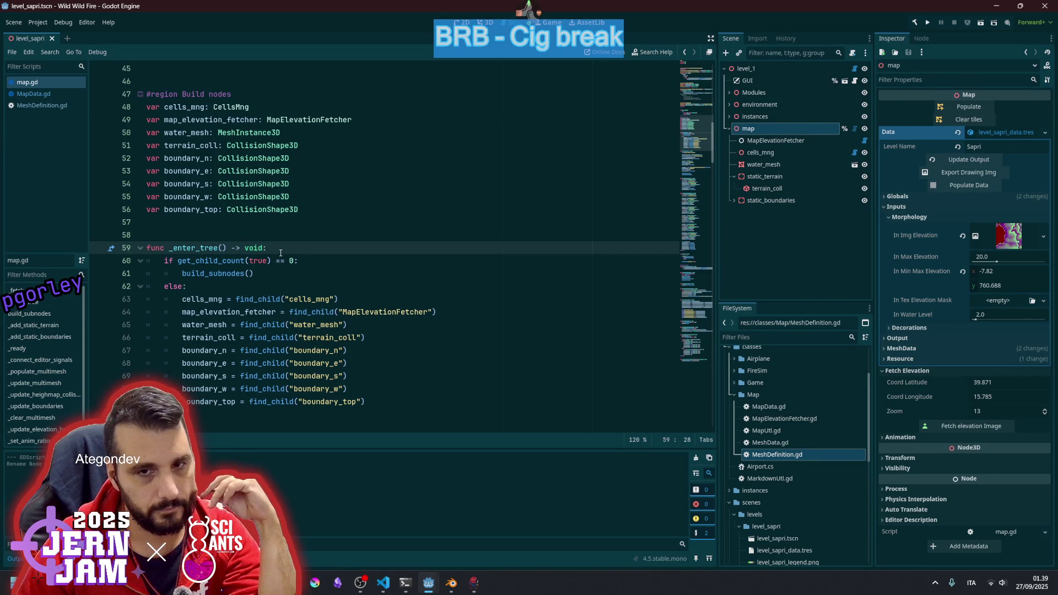
{"action": "scroll", "coordinate": [281, 253], "scroll_direction": "down", "scroll_amount": 10}
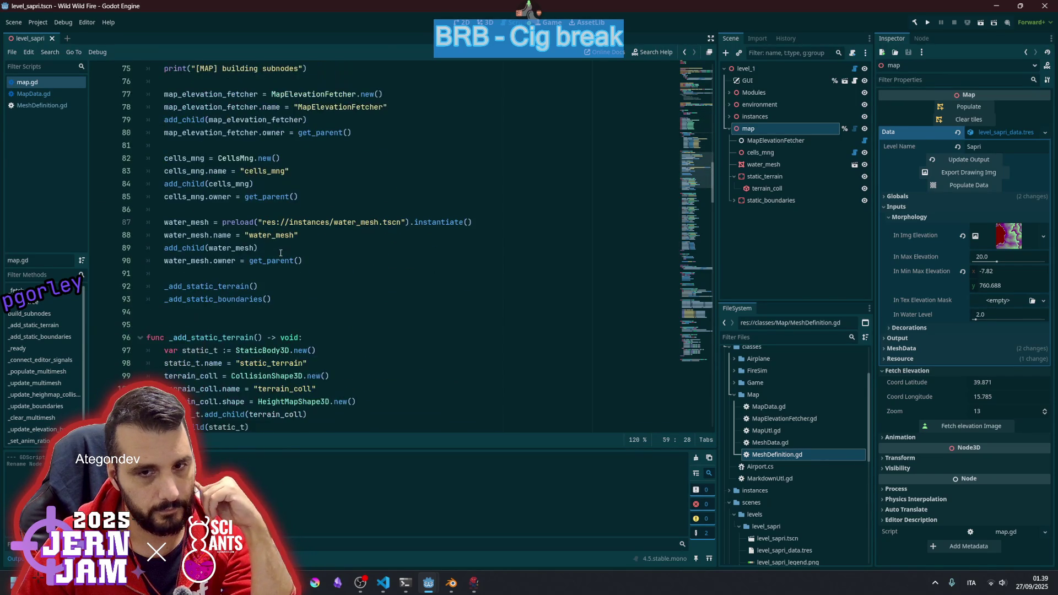
{"action": "scroll", "coordinate": [281, 253], "scroll_direction": "up", "scroll_amount": 8}
{"action": "left_click", "coordinate": [255, 234]}
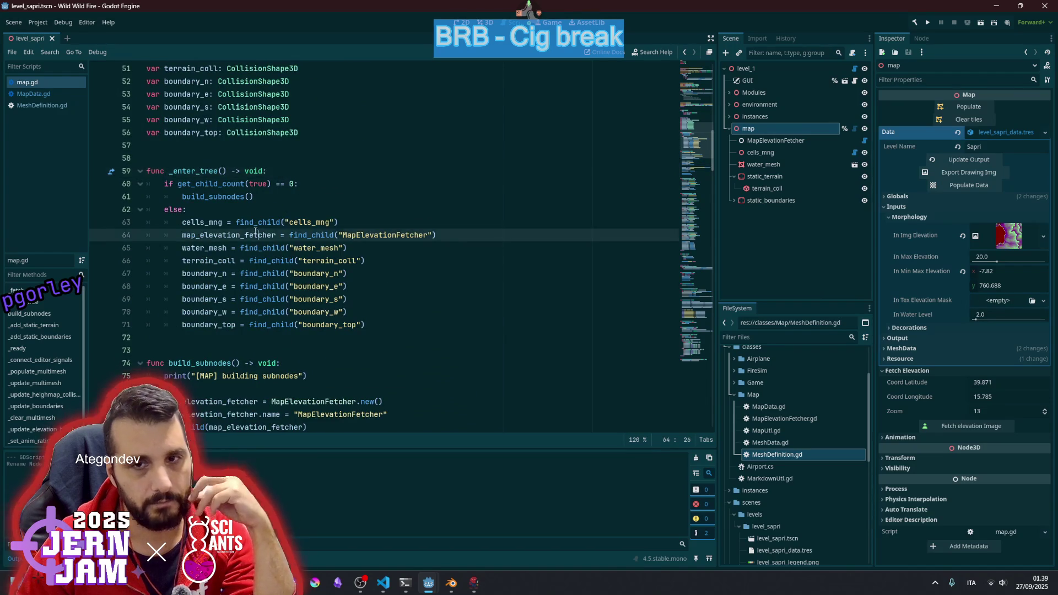
{"action": "key", "text": "Up"}
{"action": "key", "text": "Up"}
{"action": "scroll", "coordinate": [312, 251], "scroll_direction": "up", "scroll_amount": 3}
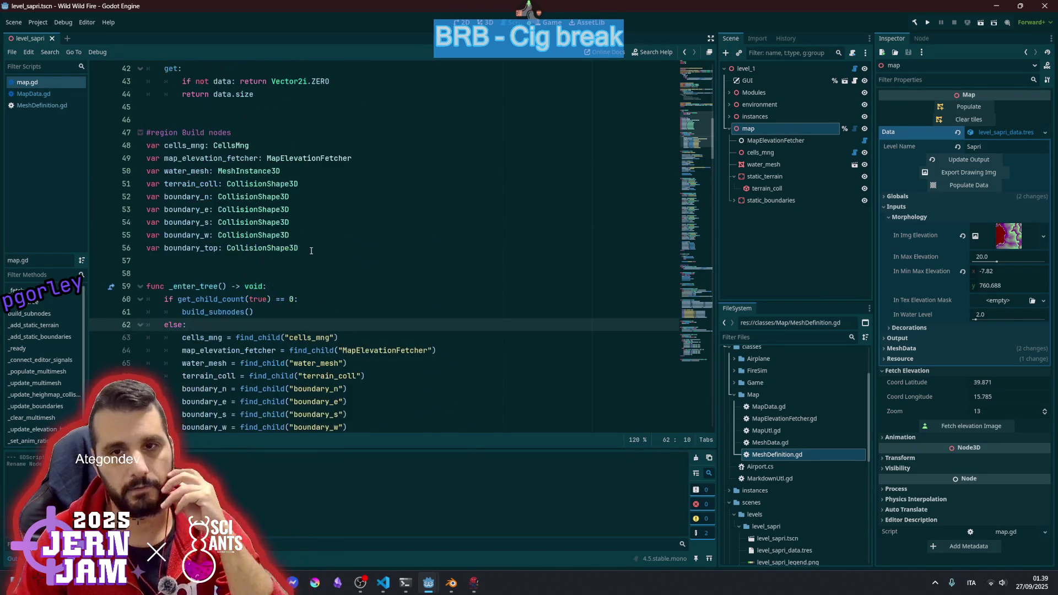
{"action": "left_click", "coordinate": [324, 234]}
{"action": "key", "text": "Up"}
{"action": "key", "text": "Up"}
{"action": "key", "text": "Up"}
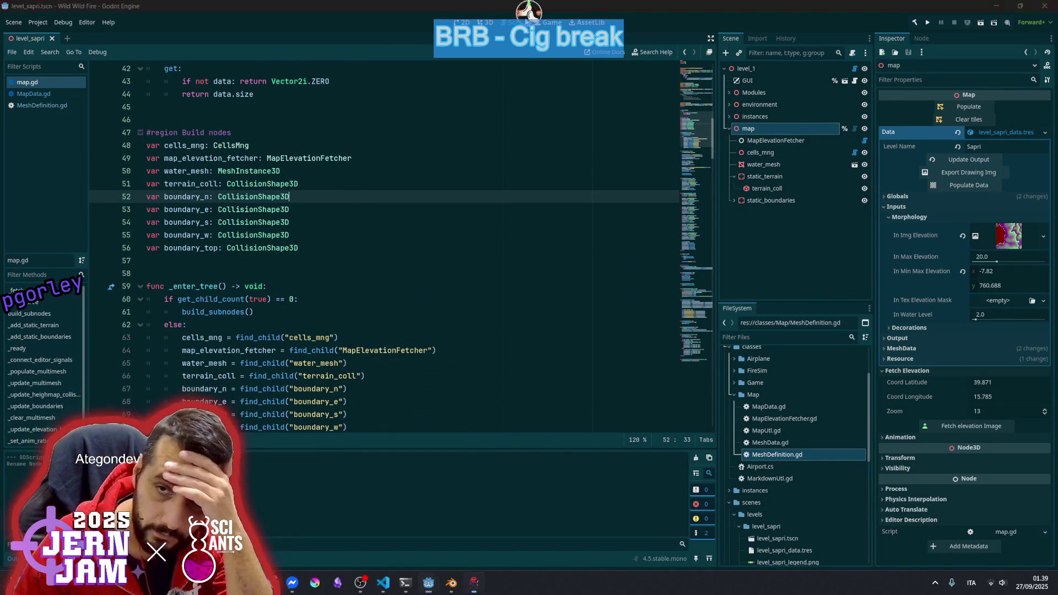
{"action": "left_click", "coordinate": [485, 248]}
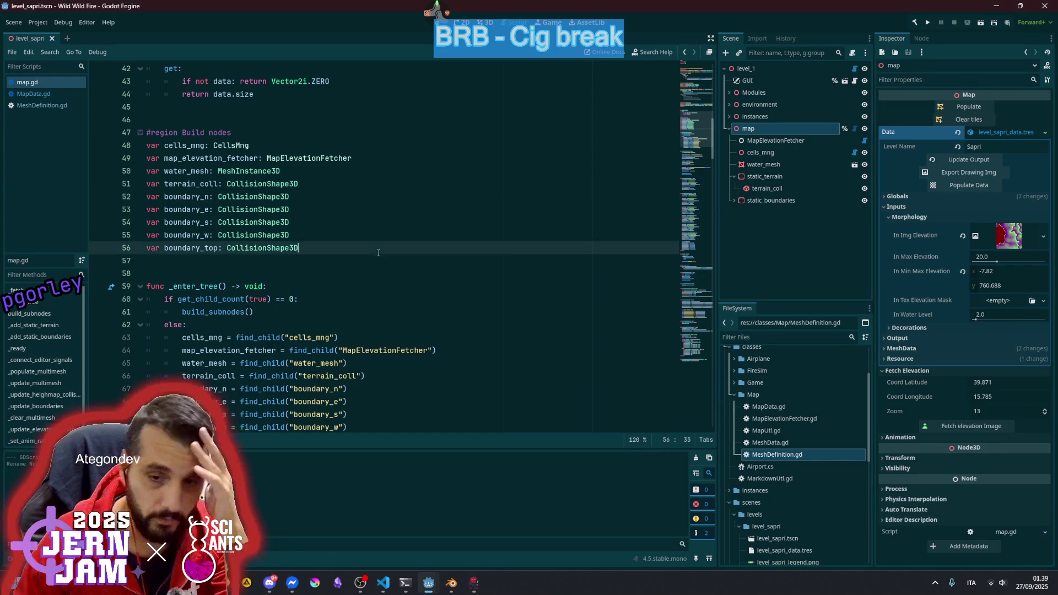
{"action": "left_click", "coordinate": [330, 273]}
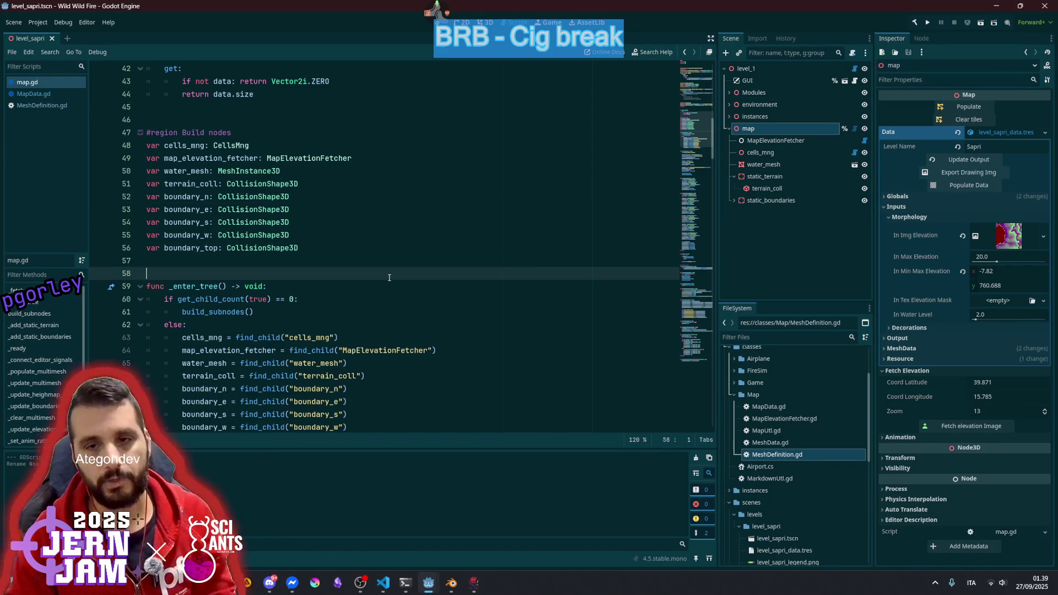
{"action": "left_click", "coordinate": [309, 236]}
{"action": "mouse_move", "coordinate": [293, 251]}
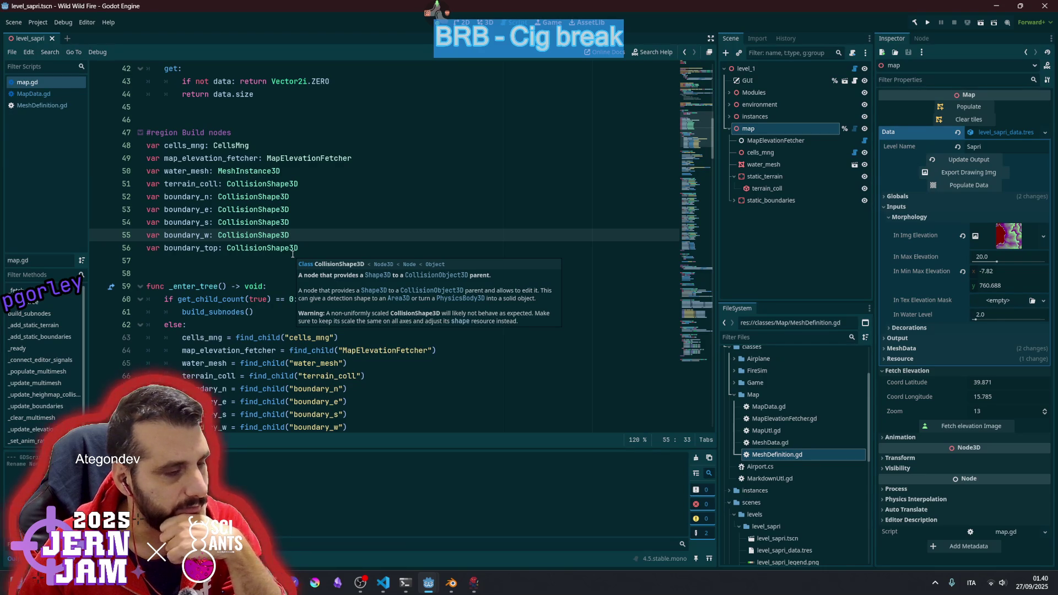
{"action": "left_click", "coordinate": [342, 184]}
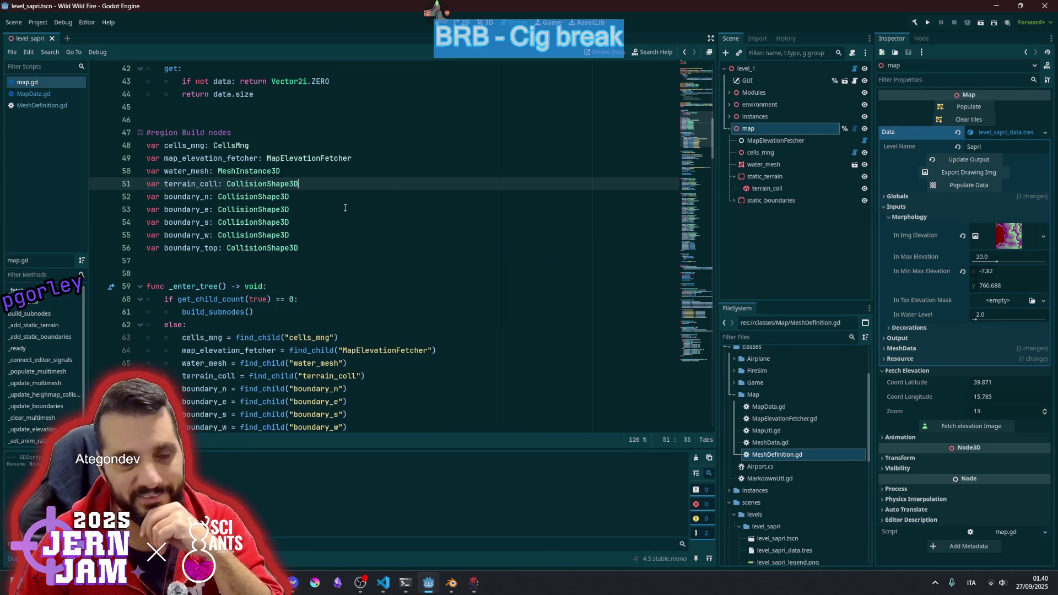
{"action": "left_click", "coordinate": [315, 214]}
{"action": "left_click", "coordinate": [436, 9]}
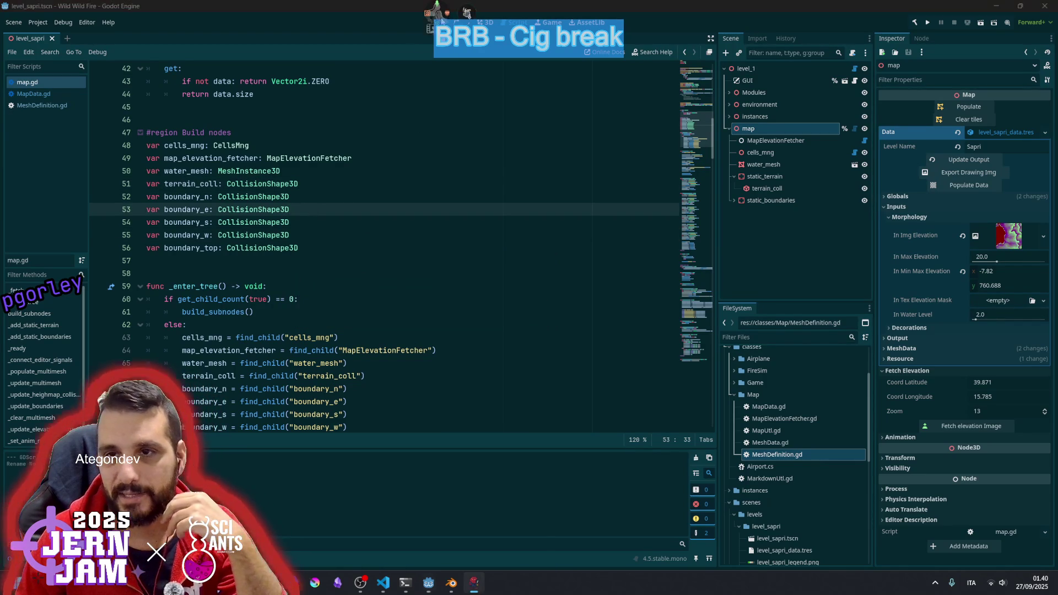
{"action": "left_click", "coordinate": [427, 29]}
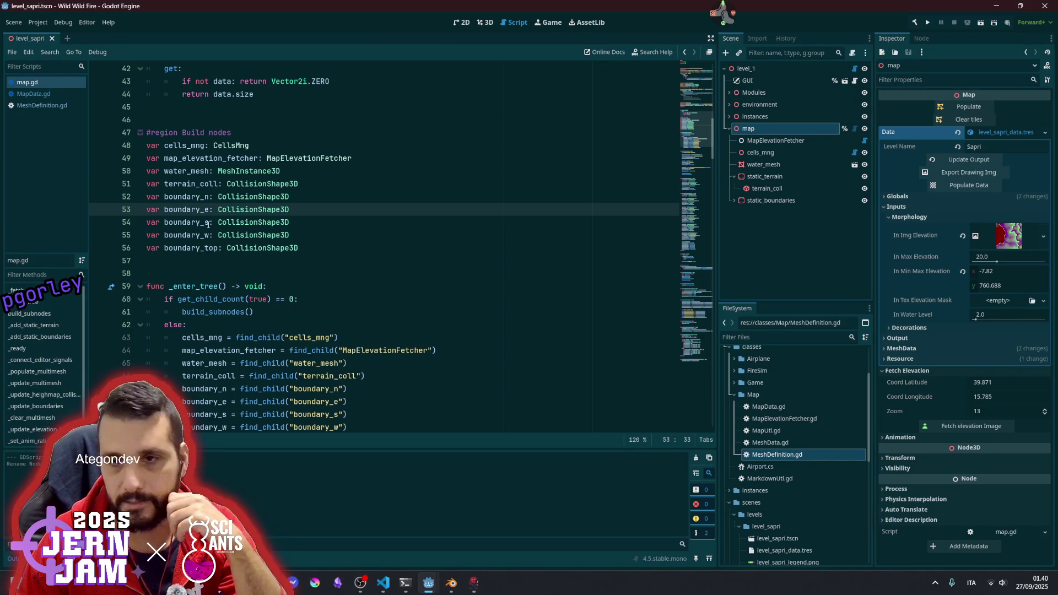
{"action": "left_click", "coordinate": [417, 229]}
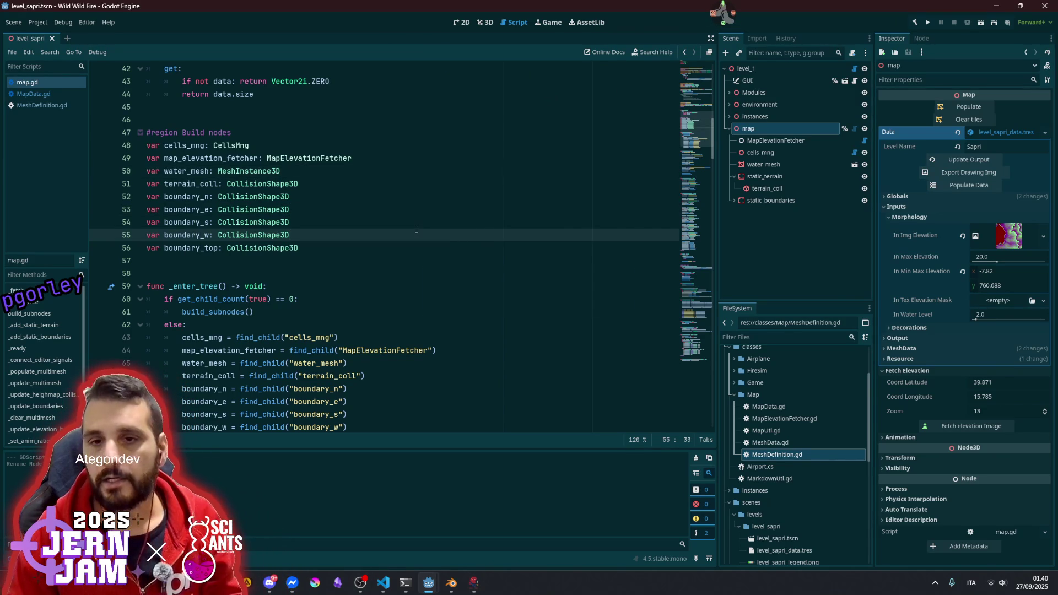
{"action": "left_click", "coordinate": [391, 175]}
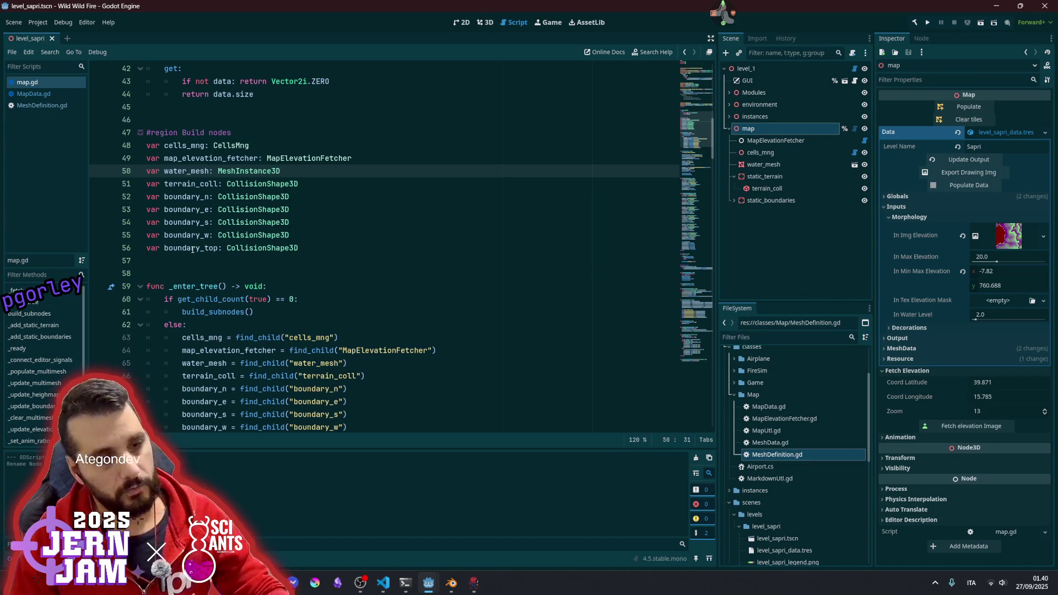
{"action": "left_click", "coordinate": [350, 200]}
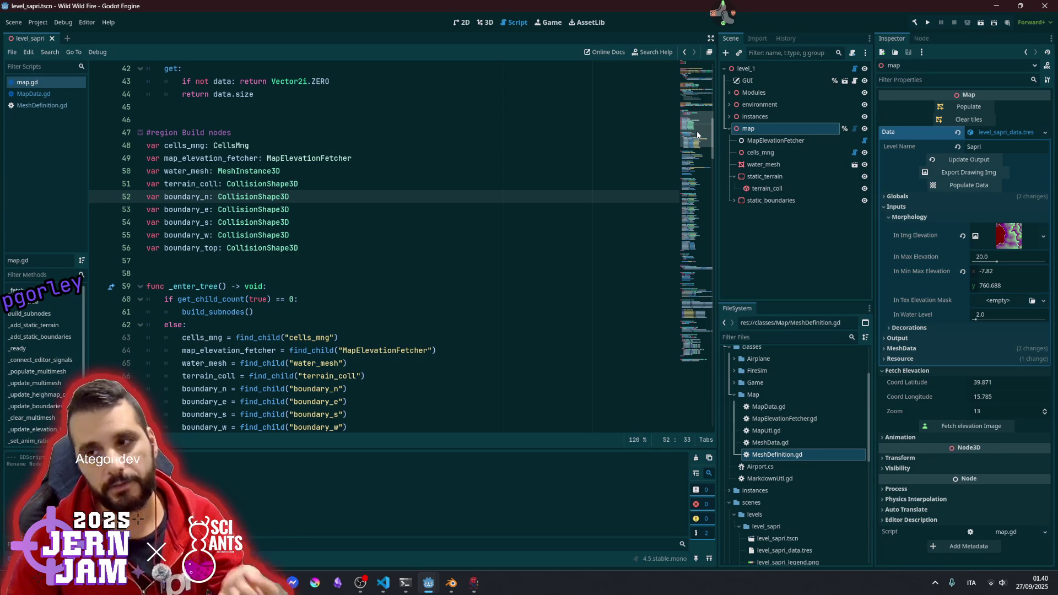
{"action": "left_click", "coordinate": [996, 133]}
{"action": "left_click", "coordinate": [995, 133]}
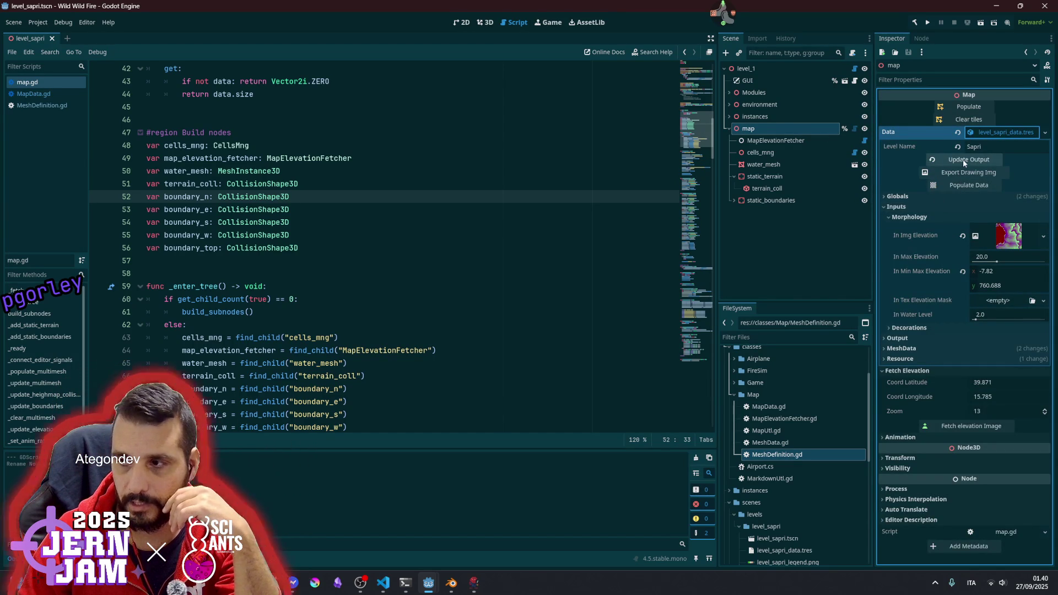
Assign level_sapri_tiles.png, map_trees.png and map_dry.png to In Tex Tiles, Trees and Dry
{"action": "left_click", "coordinate": [911, 328]}
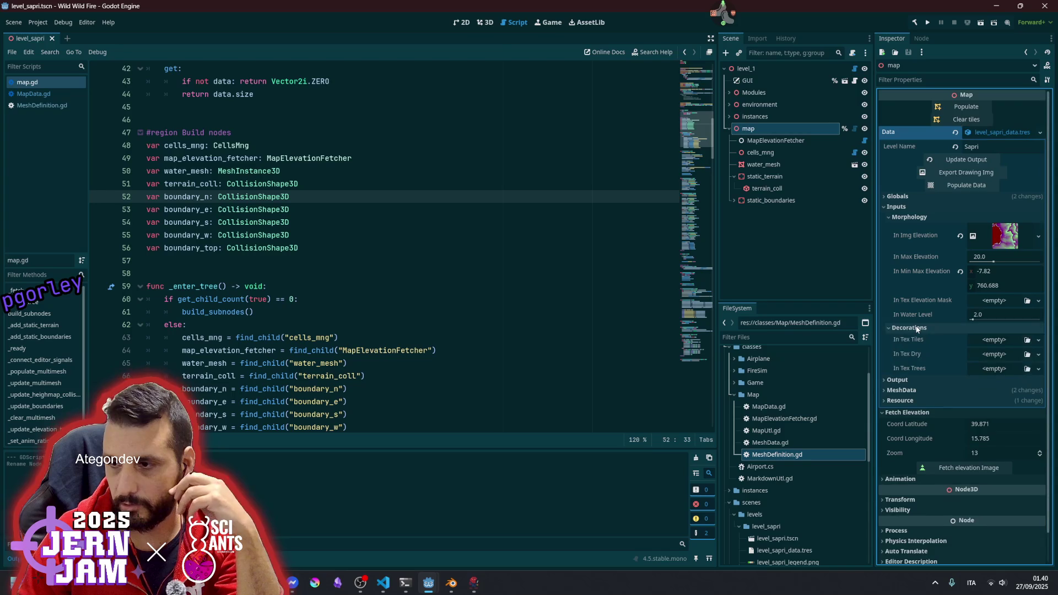
{"action": "scroll", "coordinate": [795, 425], "scroll_direction": "down", "scroll_amount": 5}
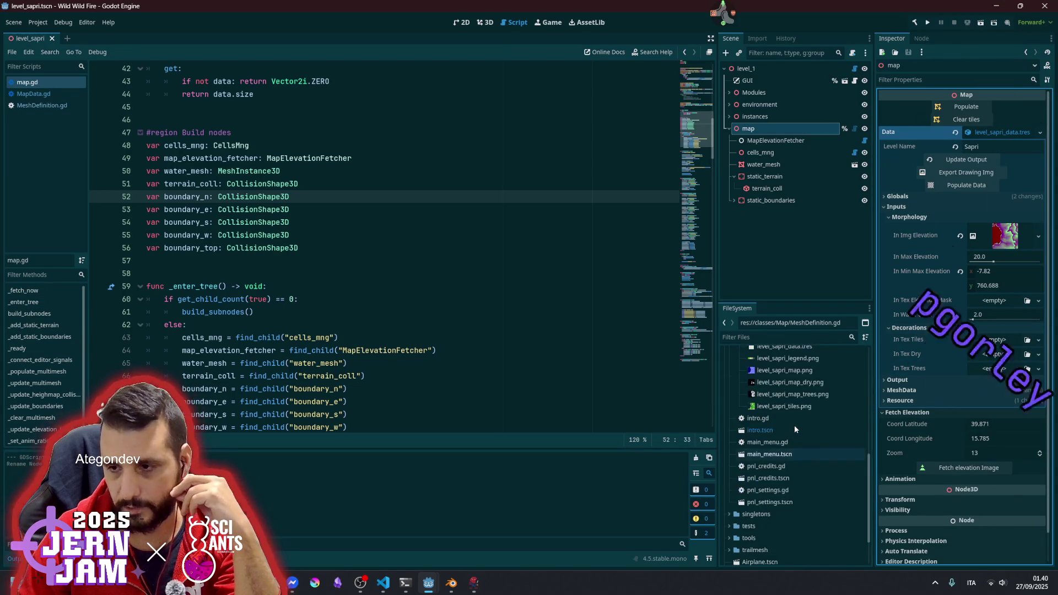
{"action": "mouse_move", "coordinate": [793, 408]}
{"action": "left_mouse_down"}
{"action": "mouse_move", "coordinate": [837, 407]}
{"action": "mouse_move", "coordinate": [979, 369]}
{"action": "mouse_move", "coordinate": [992, 341]}
{"action": "left_mouse_up"}
{"action": "left_click", "coordinate": [811, 395]}
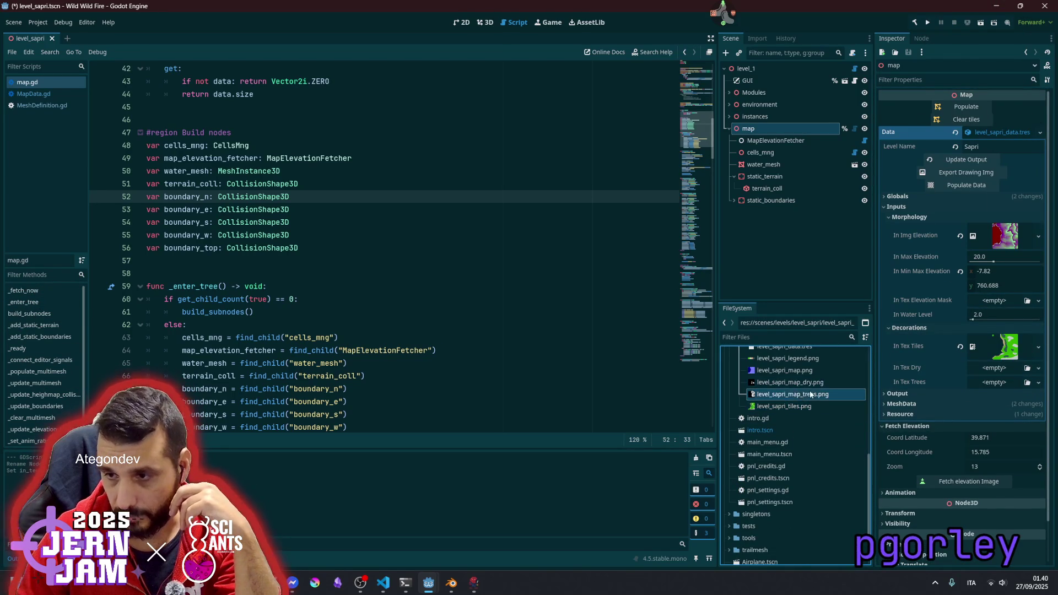
{"action": "left_click_drag", "start_coordinate": [900, 401], "coordinate": [995, 389]}
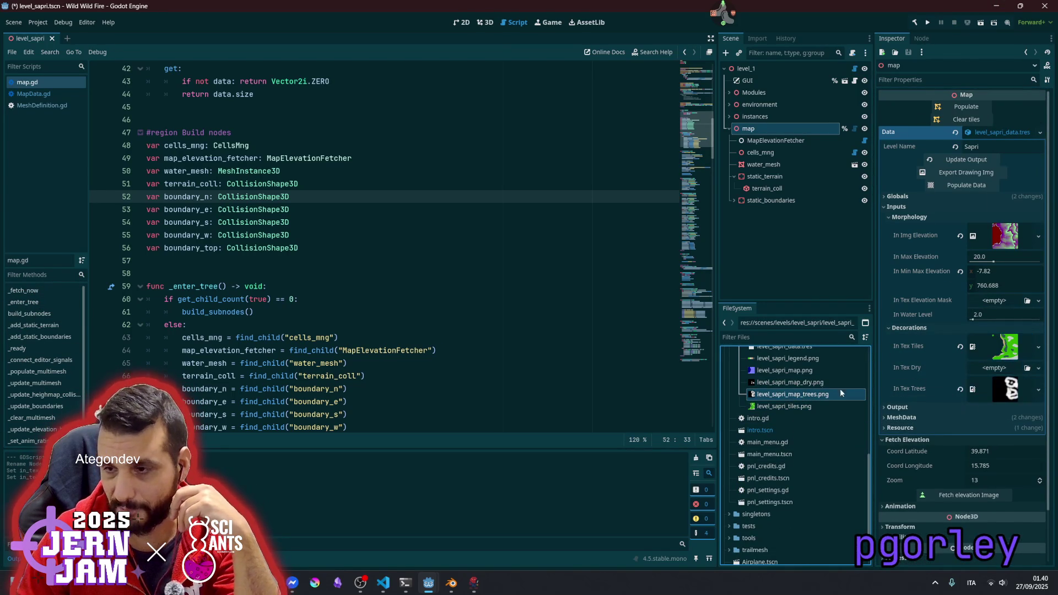
{"action": "left_click", "coordinate": [792, 383]}
{"action": "mouse_move", "coordinate": [792, 384]}
{"action": "left_mouse_down"}
{"action": "mouse_move", "coordinate": [776, 387]}
{"action": "mouse_move", "coordinate": [940, 376]}
{"action": "mouse_move", "coordinate": [900, 388]}
{"action": "mouse_move", "coordinate": [992, 370]}
{"action": "left_mouse_up"}
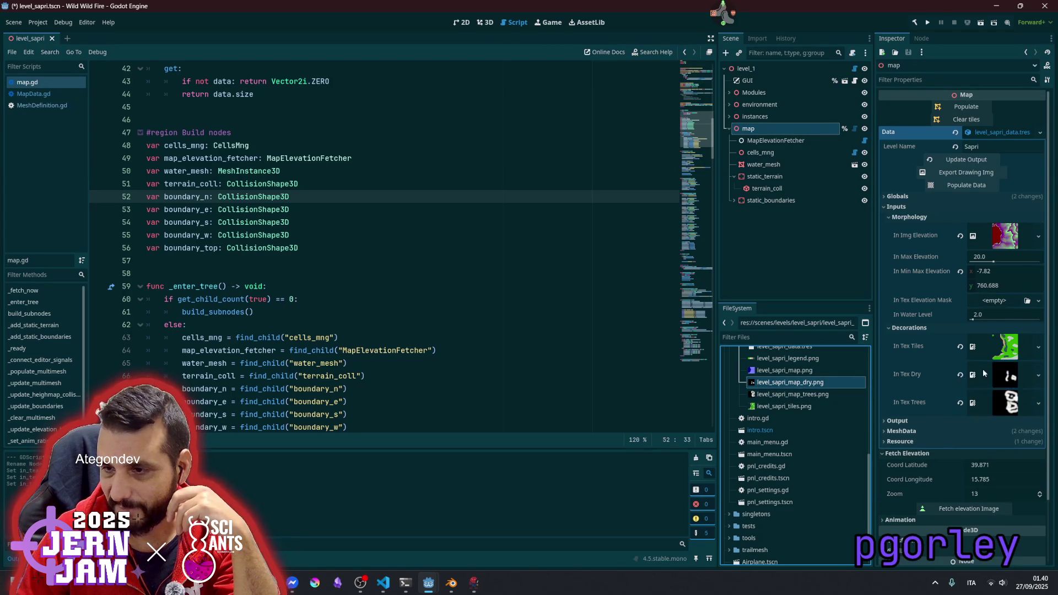
Collapse the Decorations and Morphology sections and run Update Output
{"action": "left_click", "coordinate": [944, 330]}
{"action": "left_click", "coordinate": [909, 217]}
{"action": "left_click", "coordinate": [962, 159]}
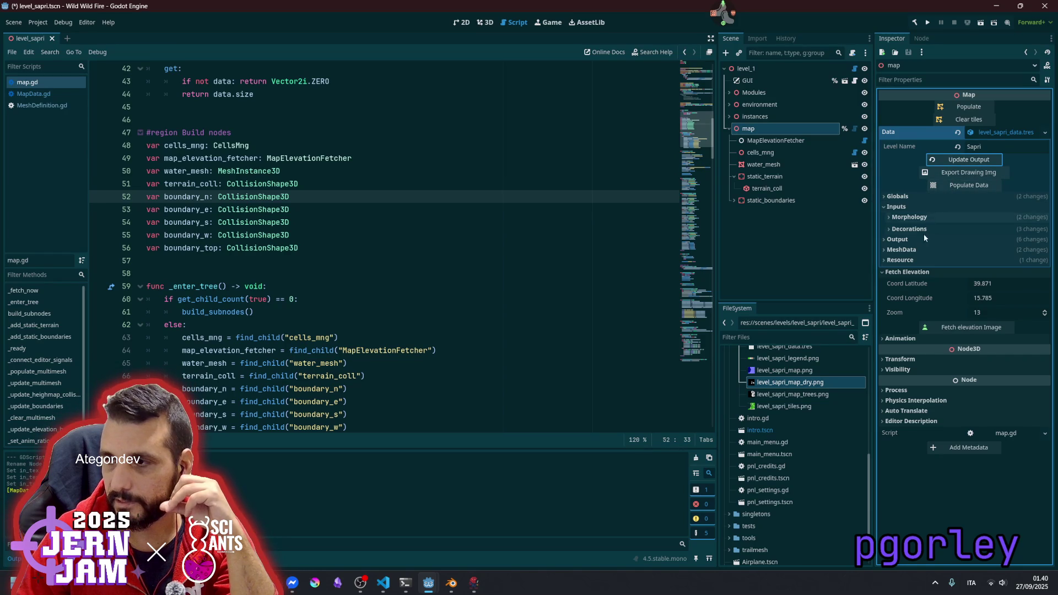
Run Fetch Buildings from the MeshData group, then return to the top of map.gd
{"action": "left_click", "coordinate": [945, 250]}
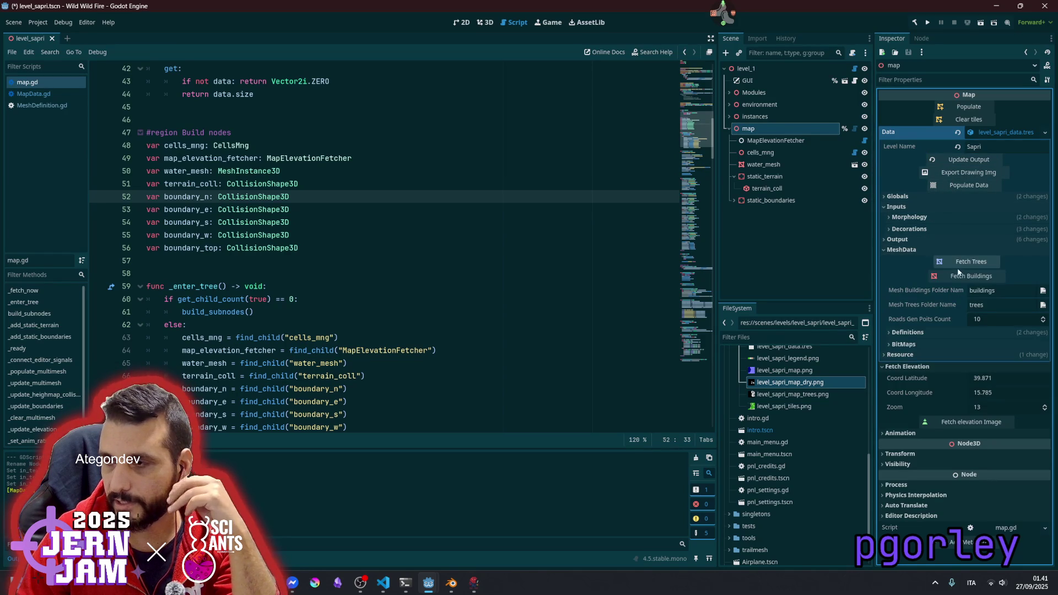
{"action": "left_click", "coordinate": [965, 274]}
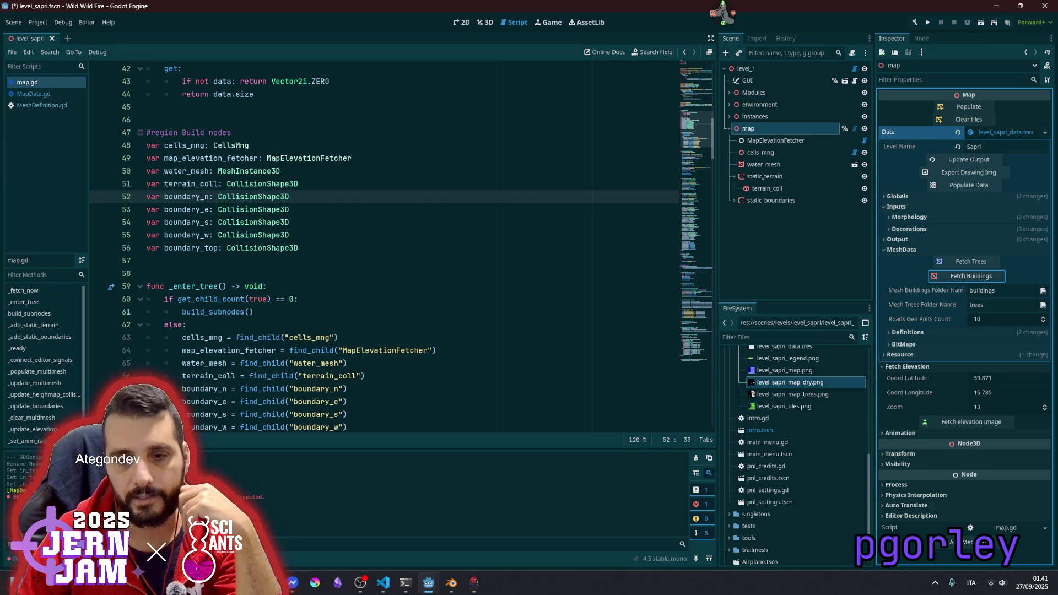
{"action": "left_click", "coordinate": [377, 239]}
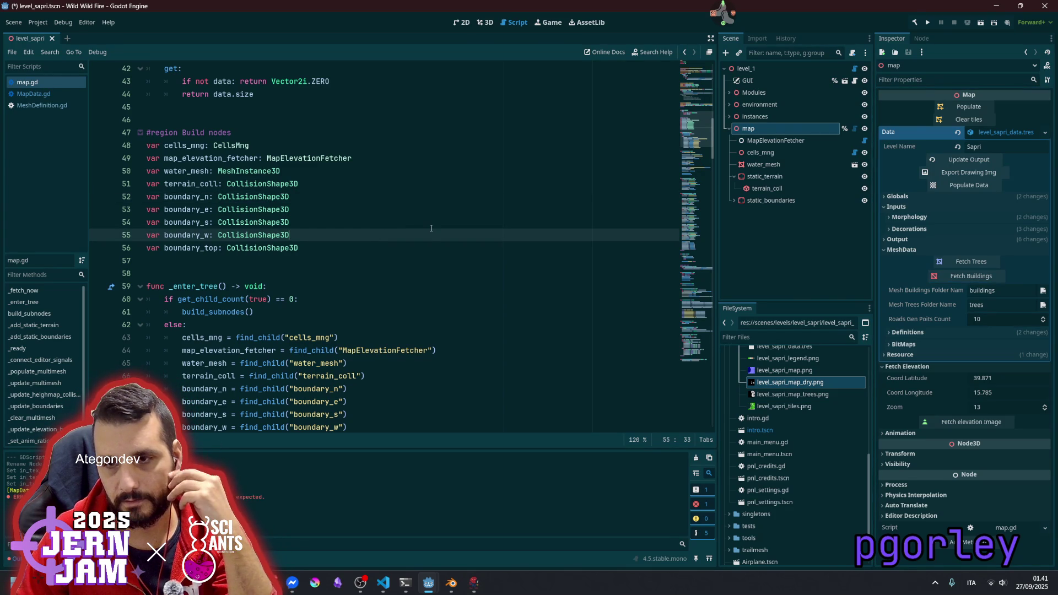
{"action": "left_click", "coordinate": [431, 228]}
{"action": "left_click", "coordinate": [681, 94]}
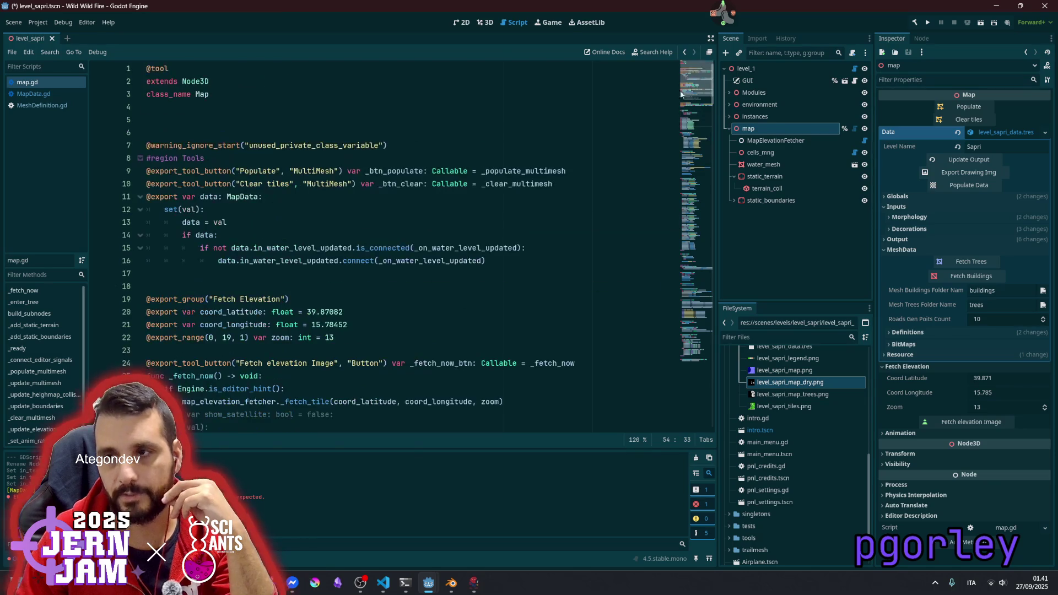
Save map.gd
{"action": "scroll", "coordinate": [211, 191], "scroll_direction": "down", "scroll_amount": 6}
{"action": "left_click", "coordinate": [211, 197]}
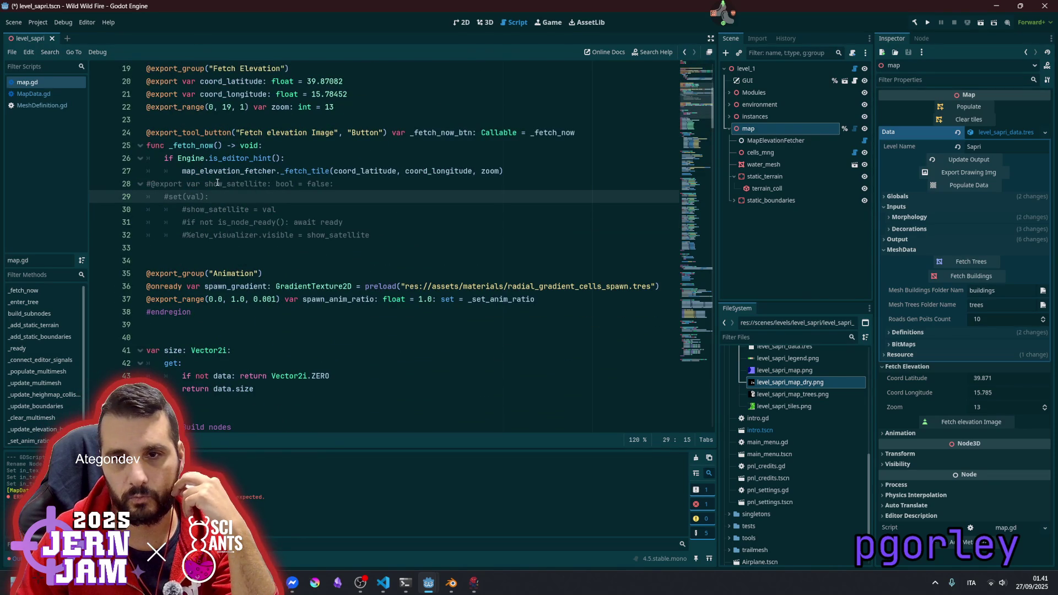
{"action": "left_click", "coordinate": [330, 171]}
{"action": "key", "text": "ctrl+s"}
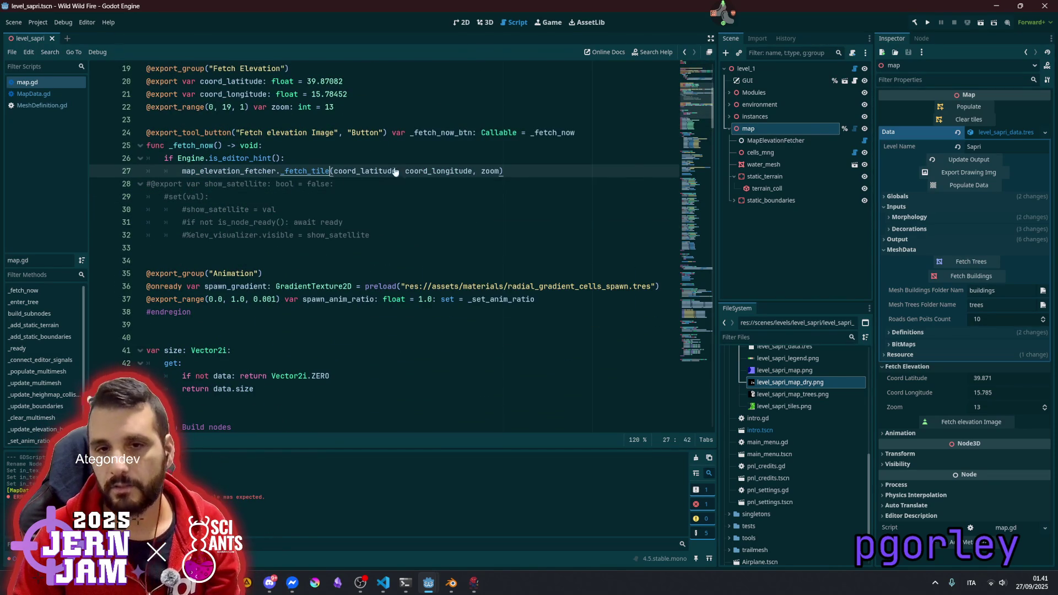
Open MapData.gd and browse its MeshData, Fetch Buildings and Morphology output exports
{"action": "left_click", "coordinate": [55, 95]}
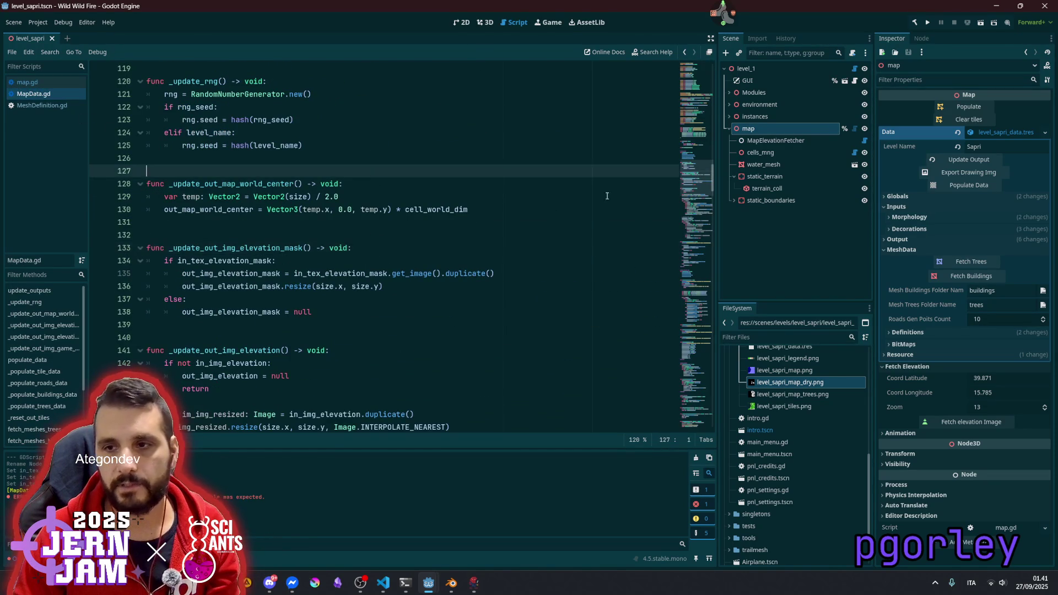
{"action": "left_click", "coordinate": [699, 110]}
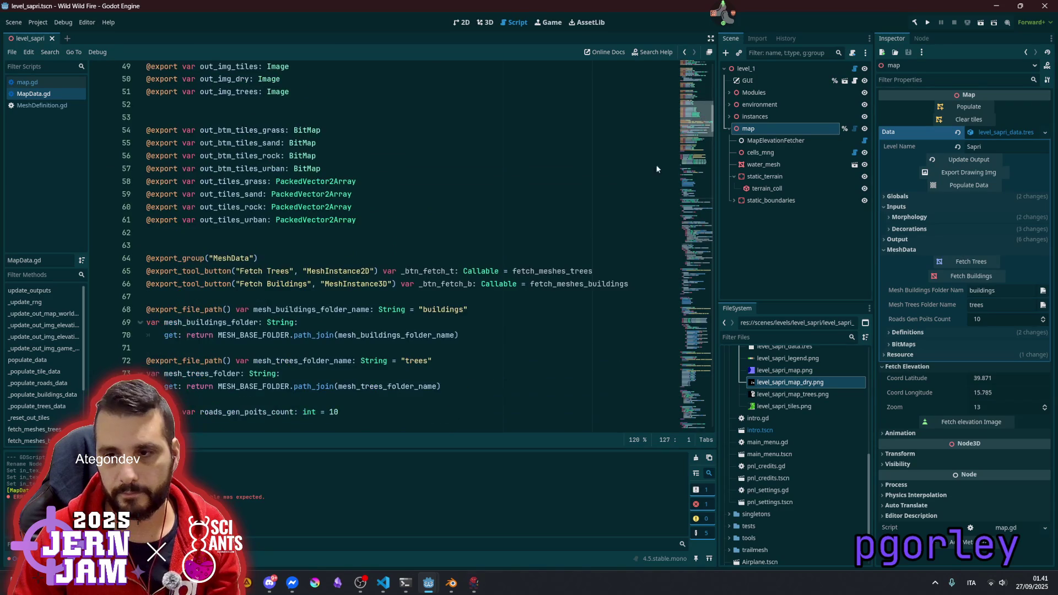
{"action": "left_click", "coordinate": [473, 221]}
{"action": "left_click", "coordinate": [317, 169]}
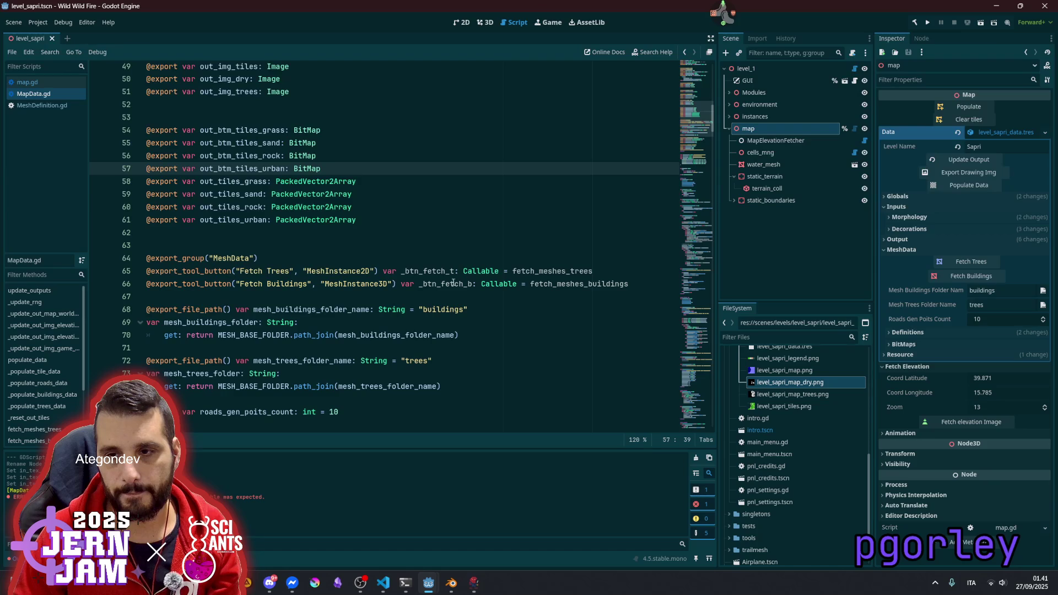
{"action": "left_click", "coordinate": [596, 284]}
{"action": "scroll", "coordinate": [314, 165], "scroll_direction": "up", "scroll_amount": 5}
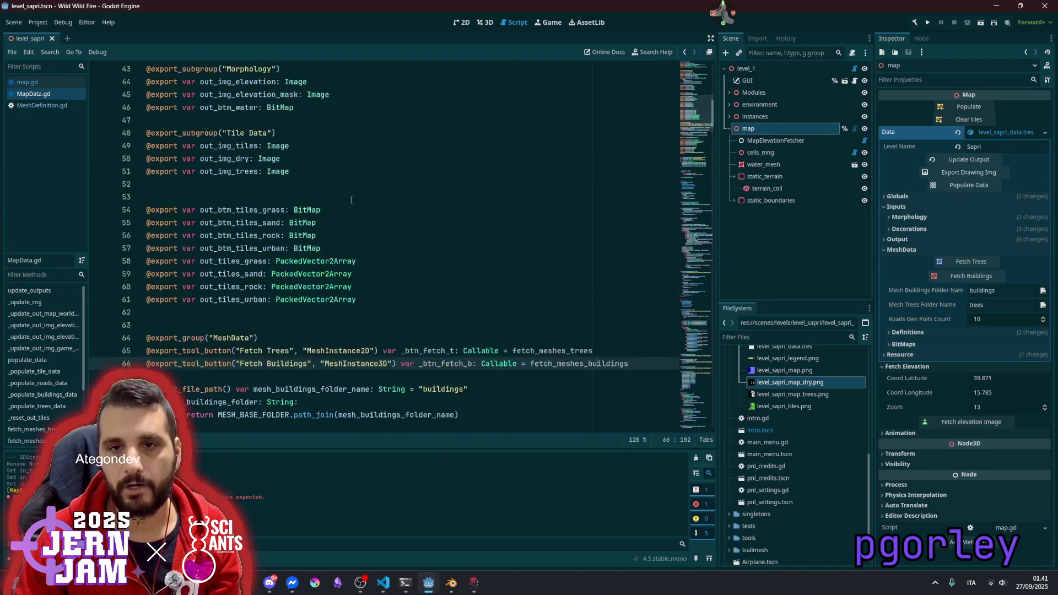
{"action": "left_click", "coordinate": [313, 165]}
{"action": "left_click", "coordinate": [425, 194]}
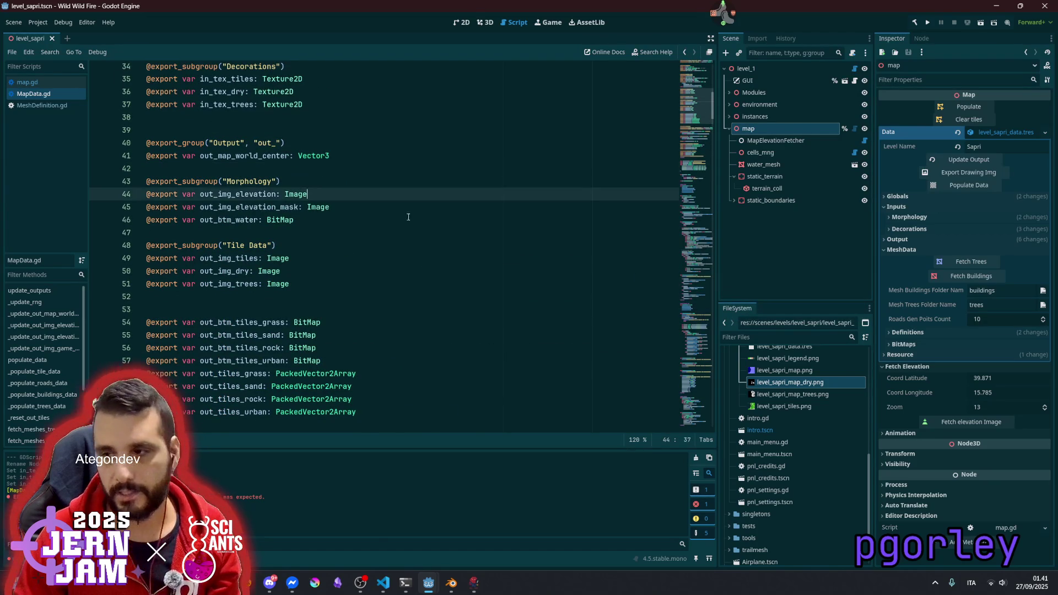
Run Populate Data twice and inspect the mesh definitions and bitmap outputs
{"action": "left_click", "coordinate": [974, 184]}
{"action": "left_click", "coordinate": [977, 185]}
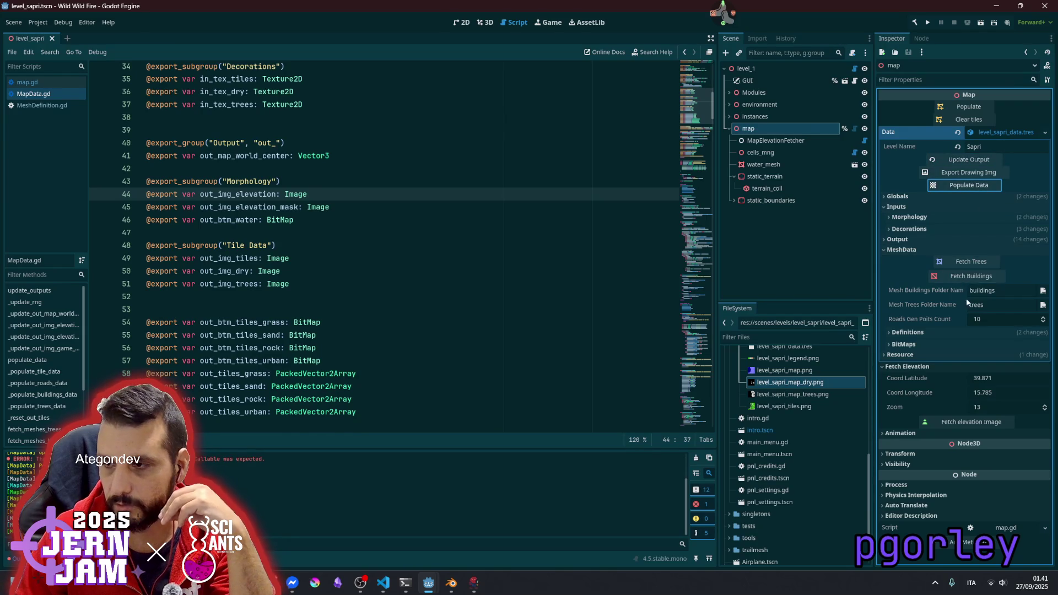
{"action": "left_click", "coordinate": [942, 332]}
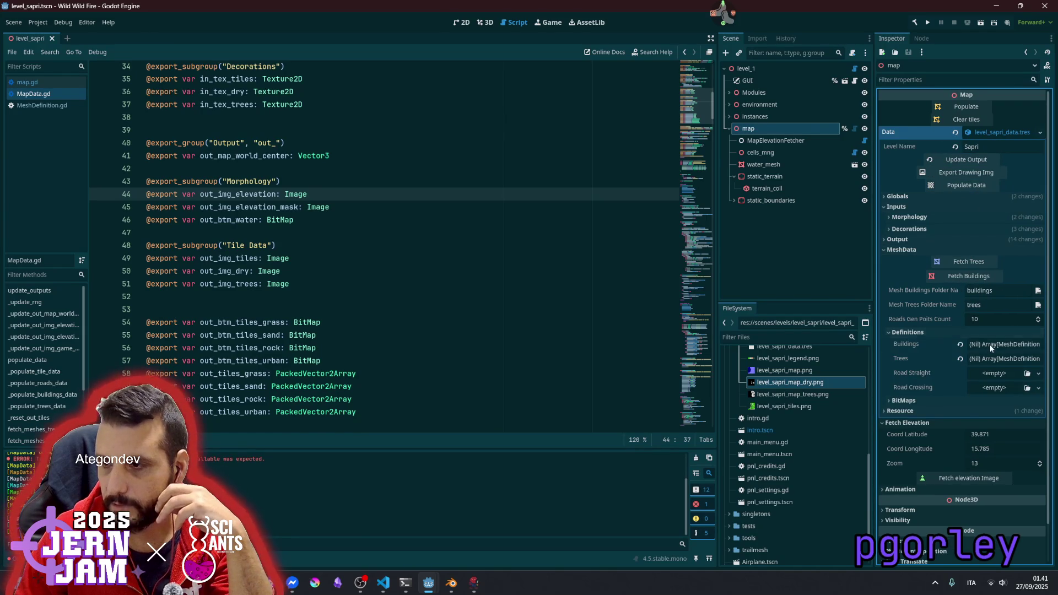
{"action": "left_click", "coordinate": [931, 333]}
{"action": "left_click", "coordinate": [918, 343]}
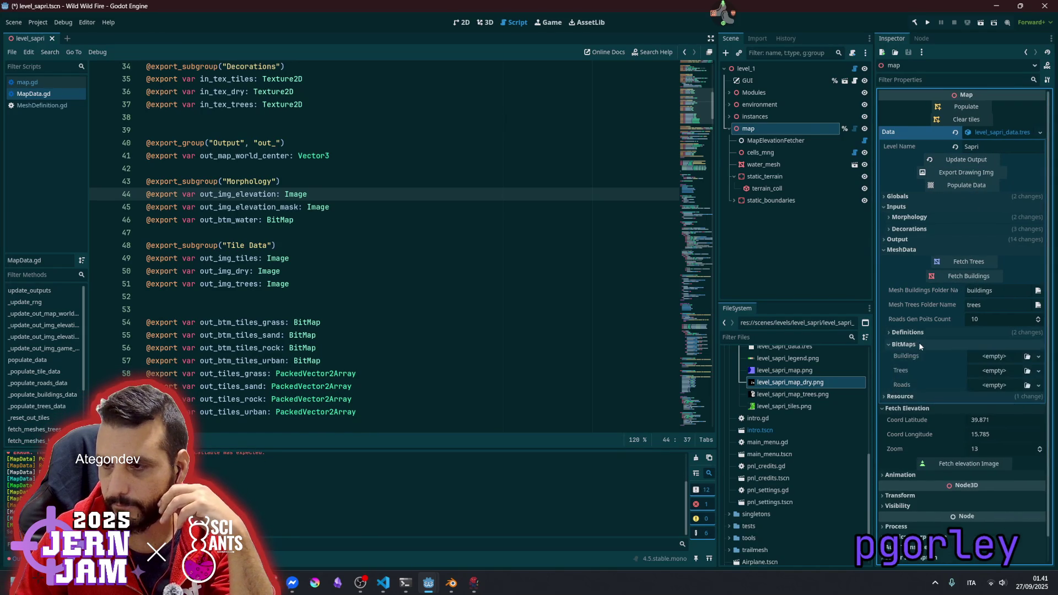
{"action": "left_click", "coordinate": [997, 345]}
Confirm the Trees definition array is empty, then collapse MeshData and Output
{"action": "left_click", "coordinate": [957, 333]}
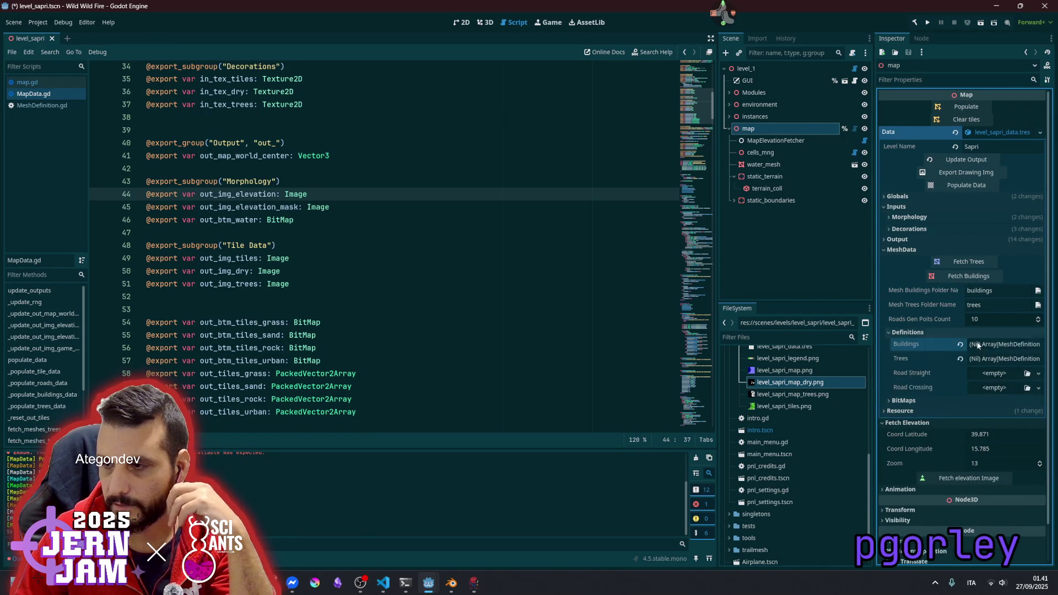
{"action": "left_click", "coordinate": [963, 359]}
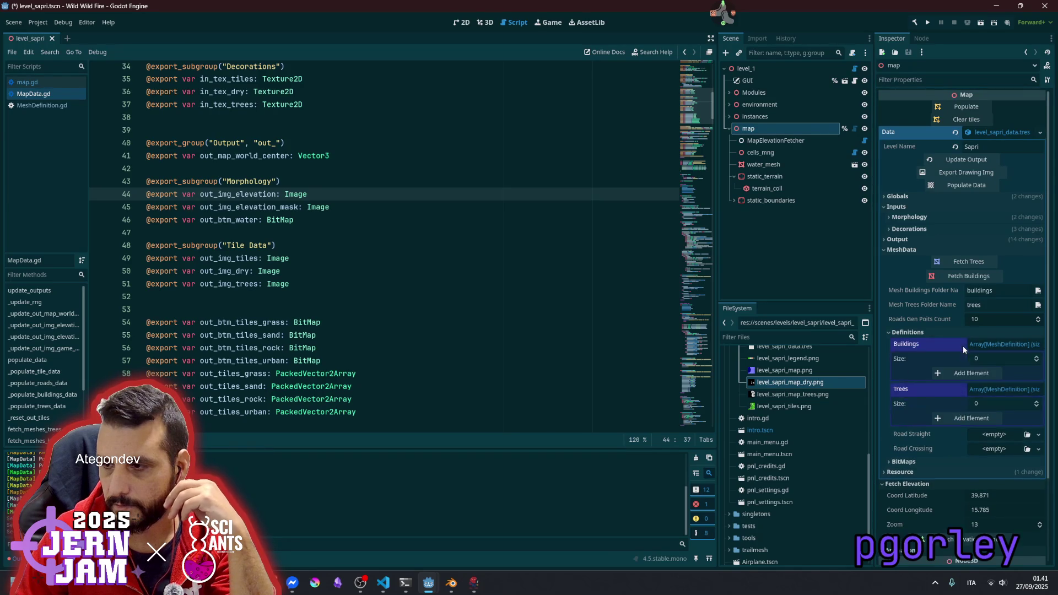
{"action": "left_click", "coordinate": [931, 333]}
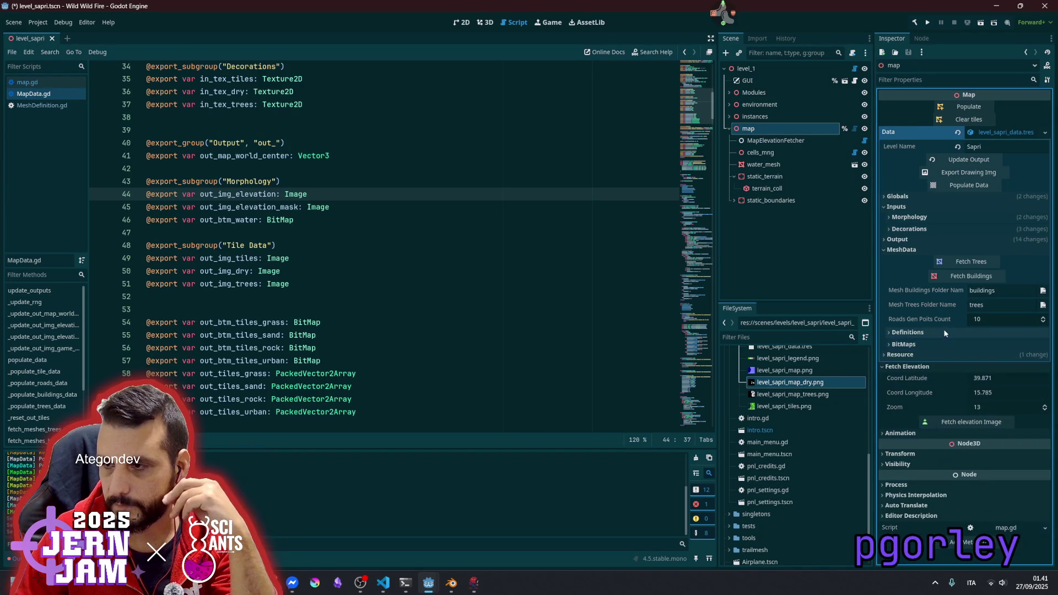
{"action": "left_click", "coordinate": [907, 248]}
{"action": "left_click", "coordinate": [909, 241]}
{"action": "left_click", "coordinate": [910, 241]}
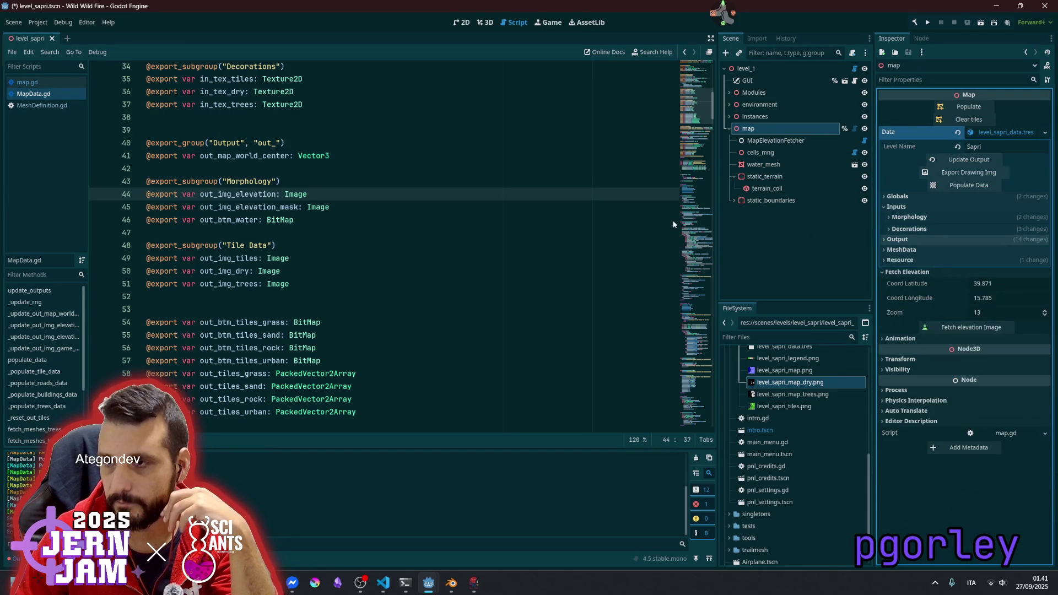
{"action": "left_click", "coordinate": [378, 178]}
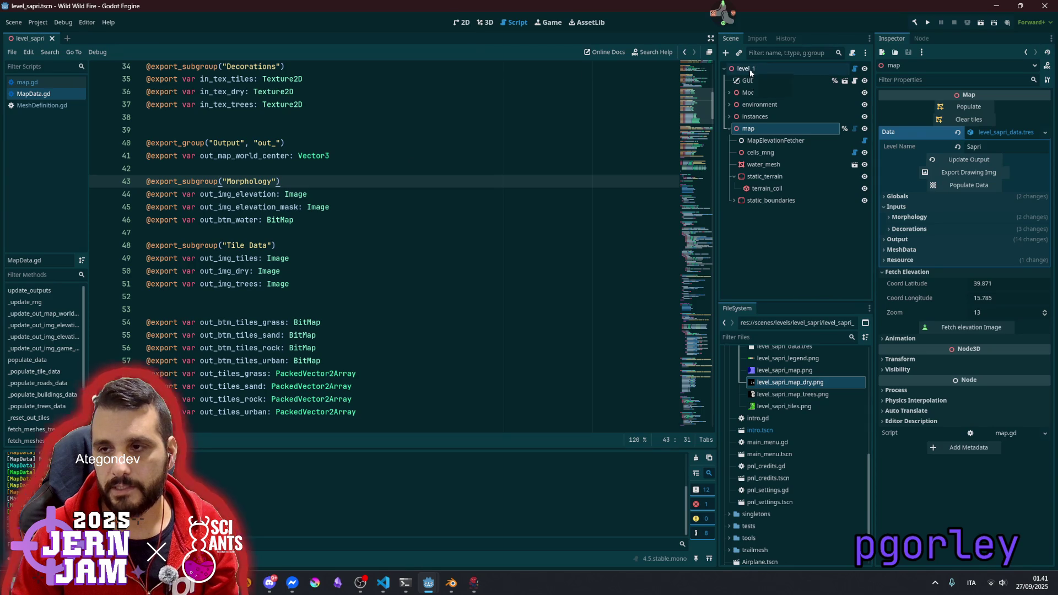
{"action": "left_click", "coordinate": [463, 23]}
Repopulate the map meshes, enlarge the output console, and launch the game with F5
{"action": "left_click", "coordinate": [486, 22]}
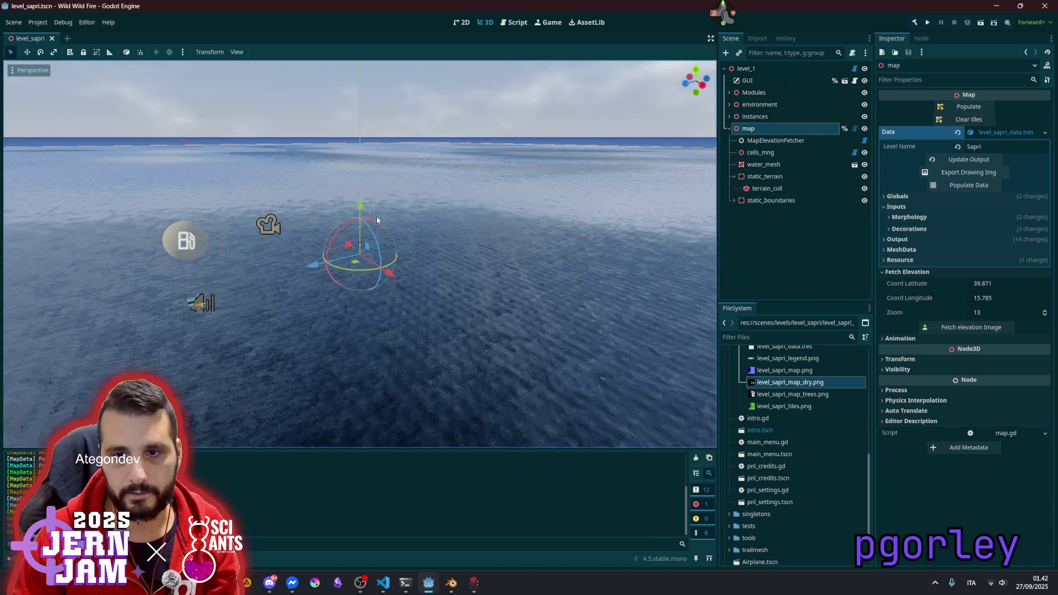
{"action": "left_click", "coordinate": [969, 106]}
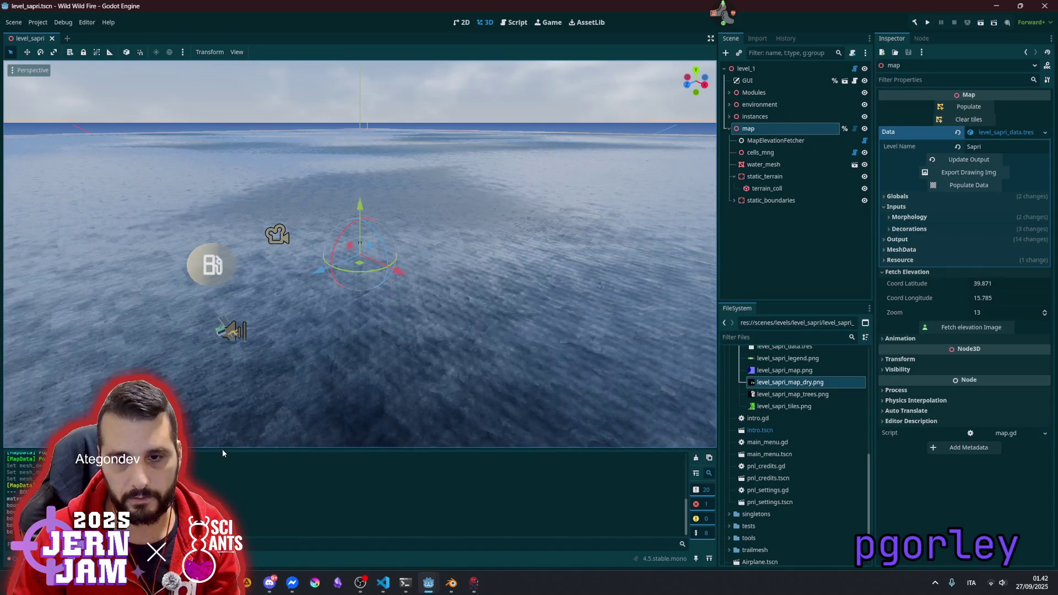
{"action": "left_click_drag", "start_coordinate": [220, 448], "coordinate": [222, 343]}
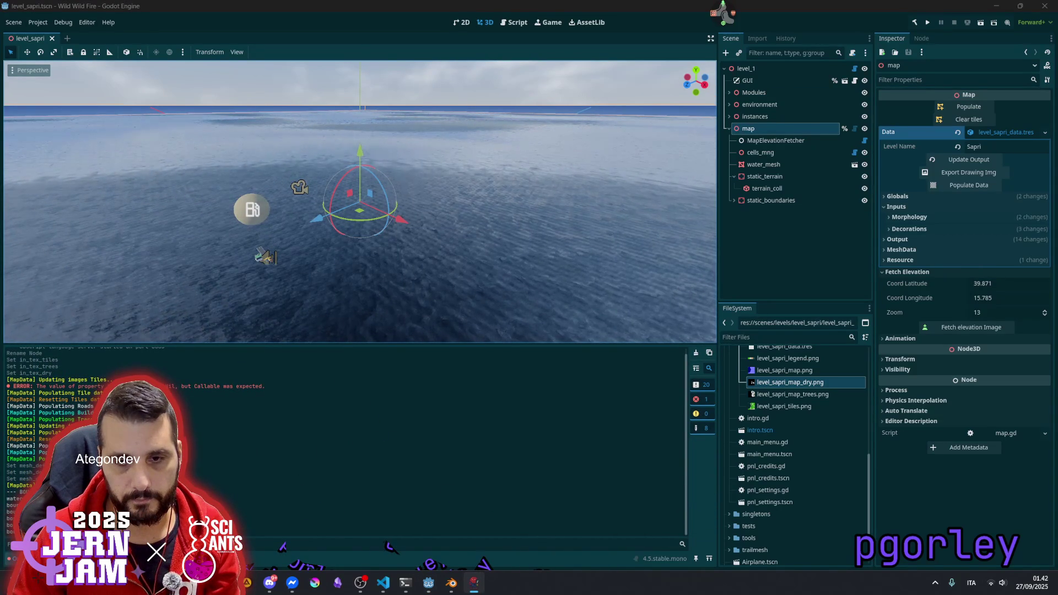
{"action": "left_click", "coordinate": [693, 356]}
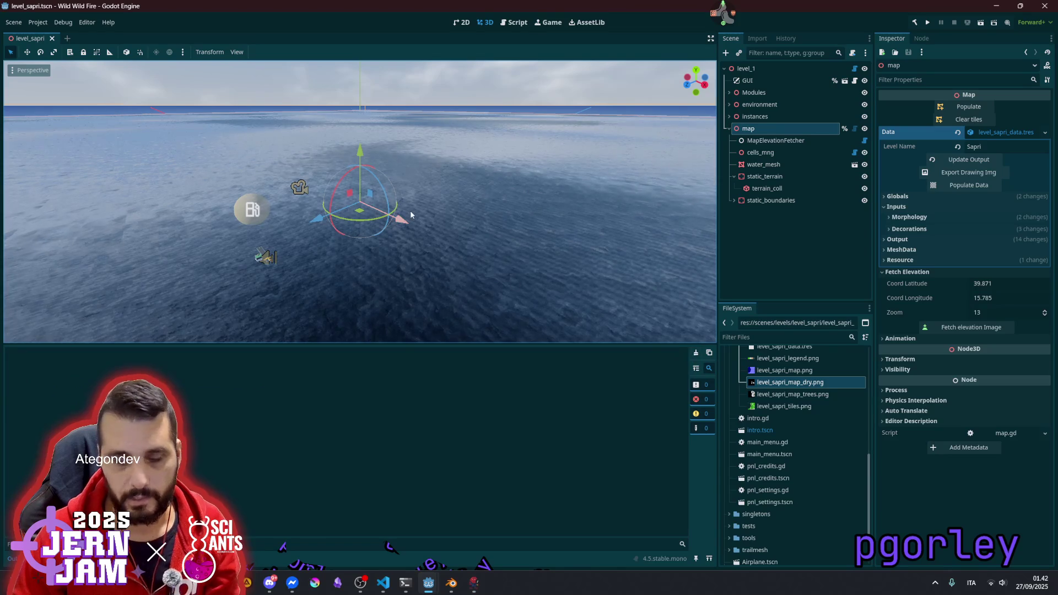
{"action": "key", "text": "F5"}
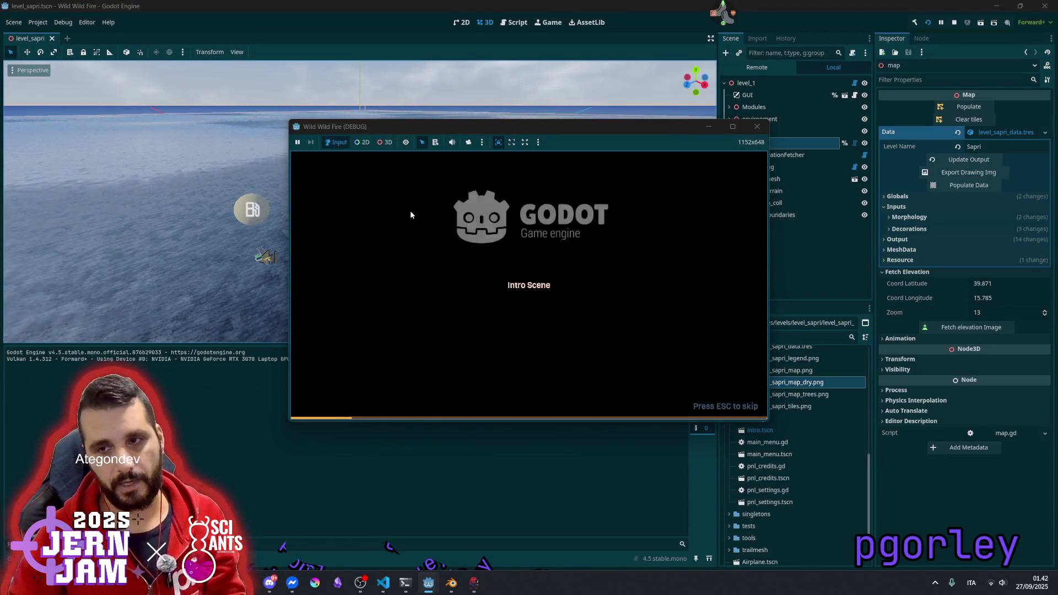
Skip the intro, start the level, close the game window, then expand static_boundaries
{"action": "key", "text": "Escape"}
{"action": "left_click", "coordinate": [707, 256]}
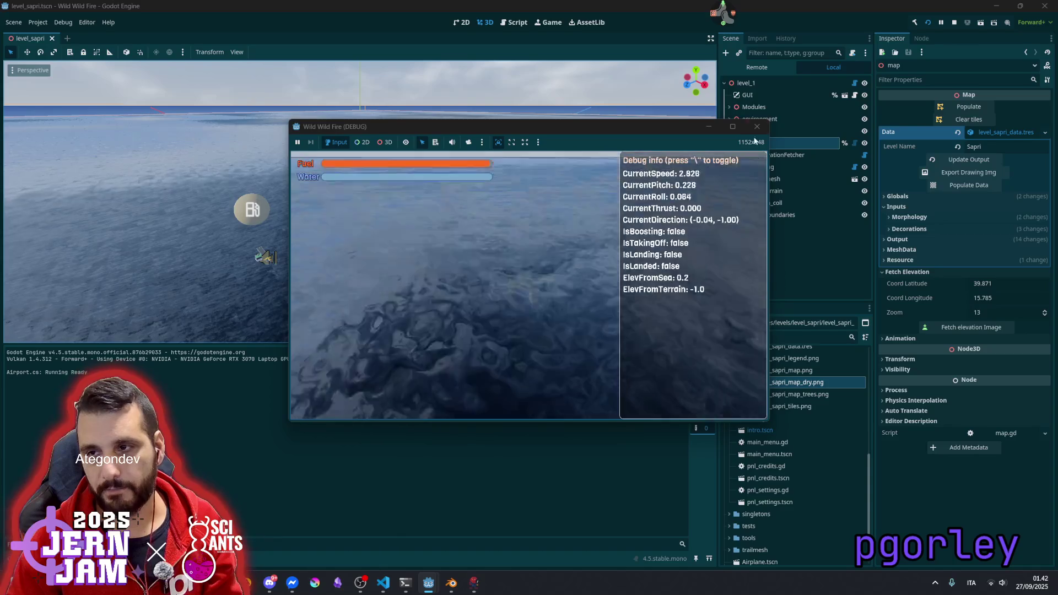
{"action": "left_click", "coordinate": [758, 126]}
{"action": "left_click", "coordinate": [749, 208]}
{"action": "left_click", "coordinate": [733, 200]}
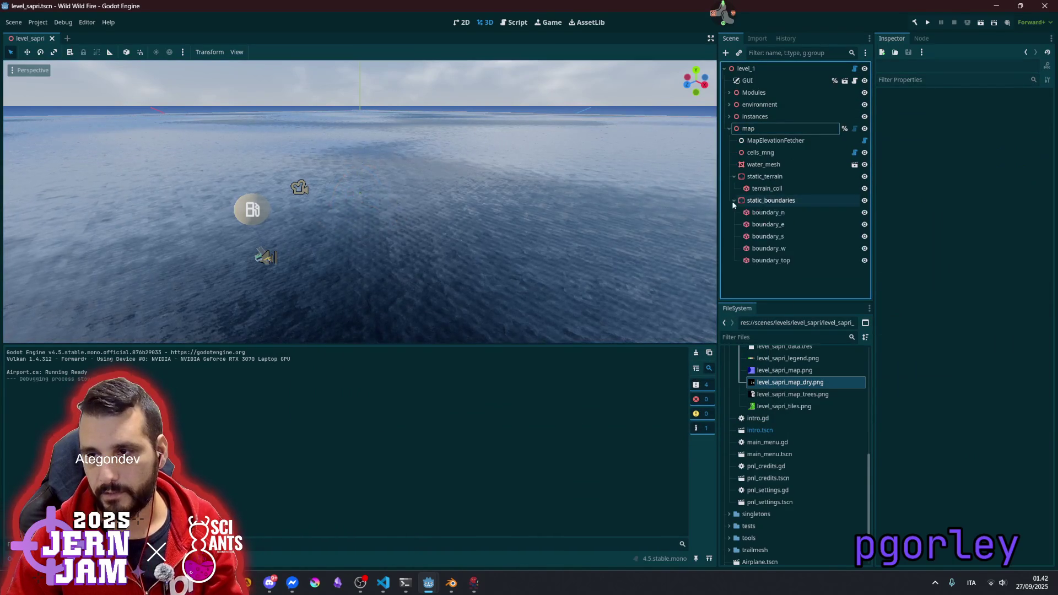
Inspect the boundary_n, boundary_e and boundary_s collision shapes, framing boundary_e in the viewport
{"action": "left_click", "coordinate": [772, 214]}
{"action": "left_click", "coordinate": [769, 225]}
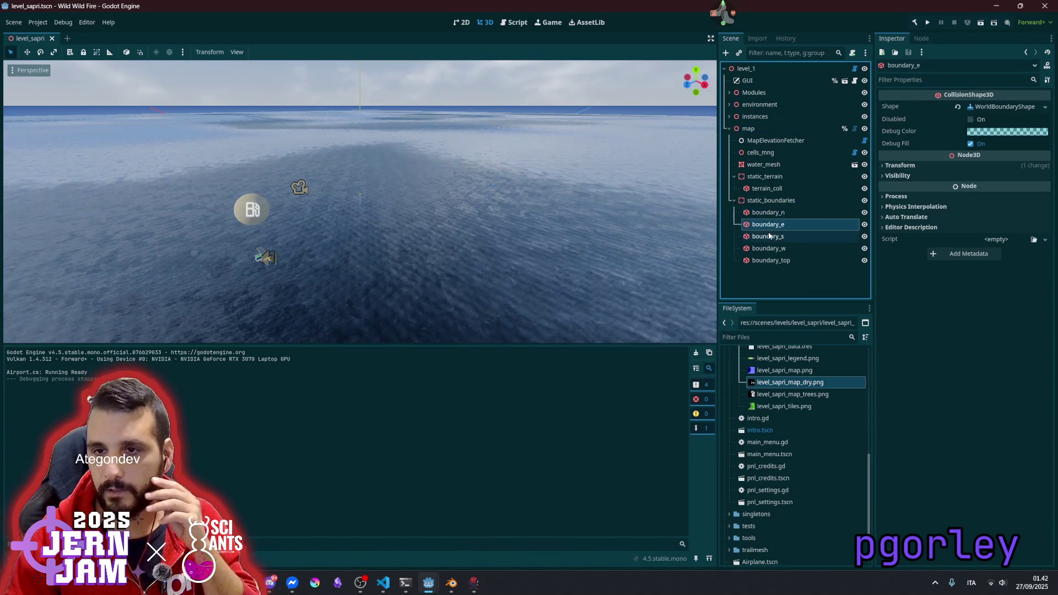
{"action": "key", "text": "f"}
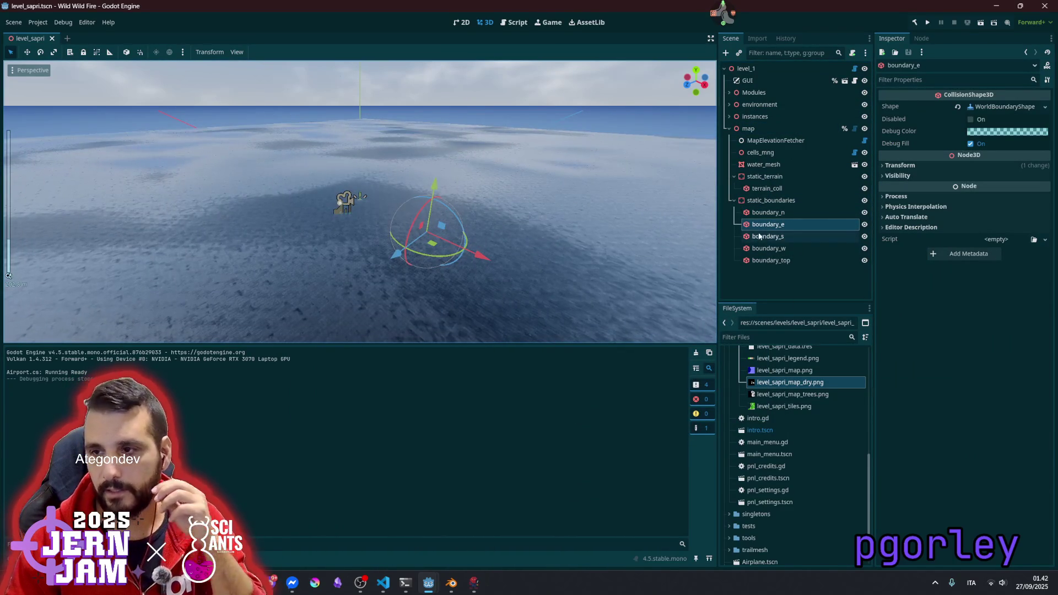
{"action": "left_click", "coordinate": [763, 237]}
Inspect boundary_w and boundary_top, re-center on boundary_w, then hide water_mesh
{"action": "double_click", "coordinate": [762, 249]}
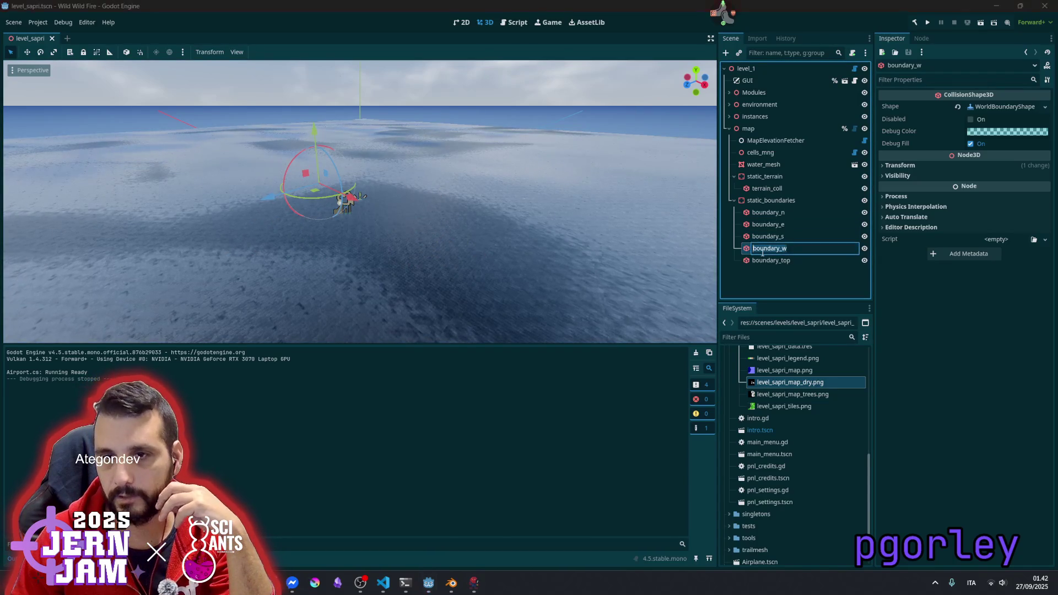
{"action": "left_click", "coordinate": [764, 261]}
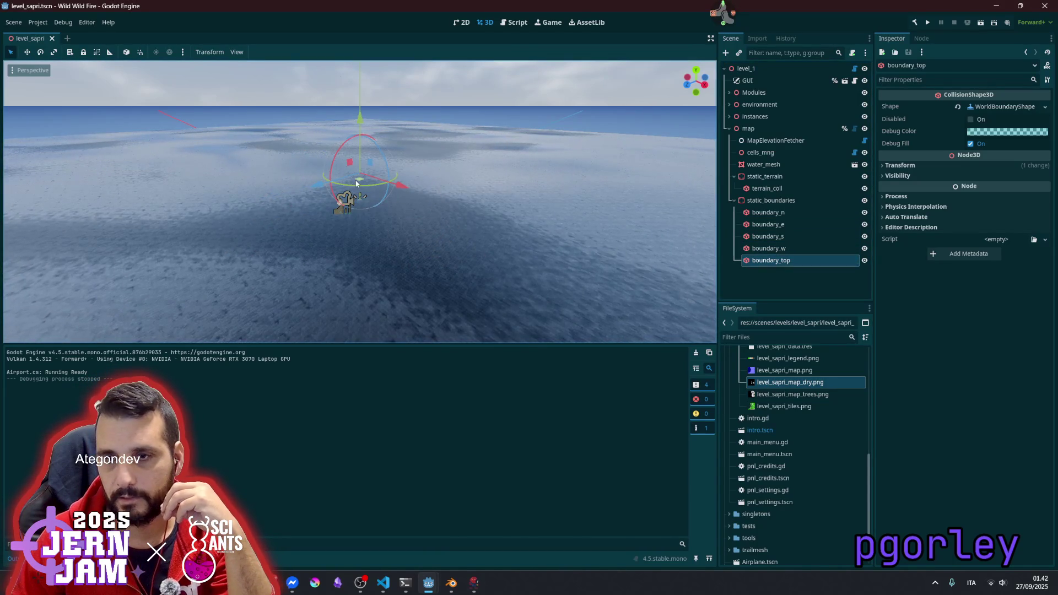
{"action": "scroll", "coordinate": [440, 215], "scroll_direction": "up", "scroll_amount": 5}
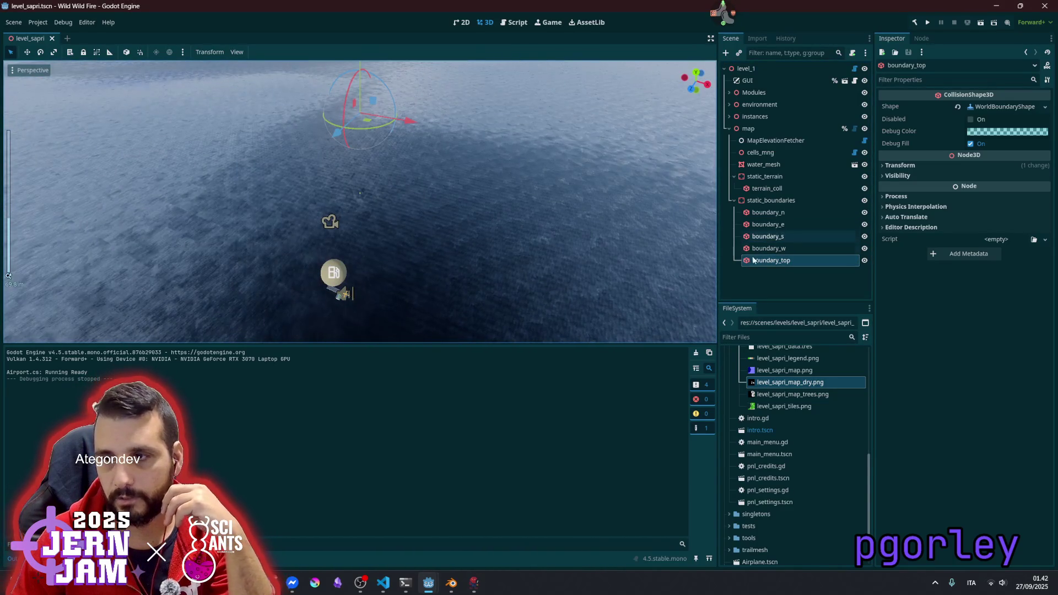
{"action": "double_click", "coordinate": [769, 248]}
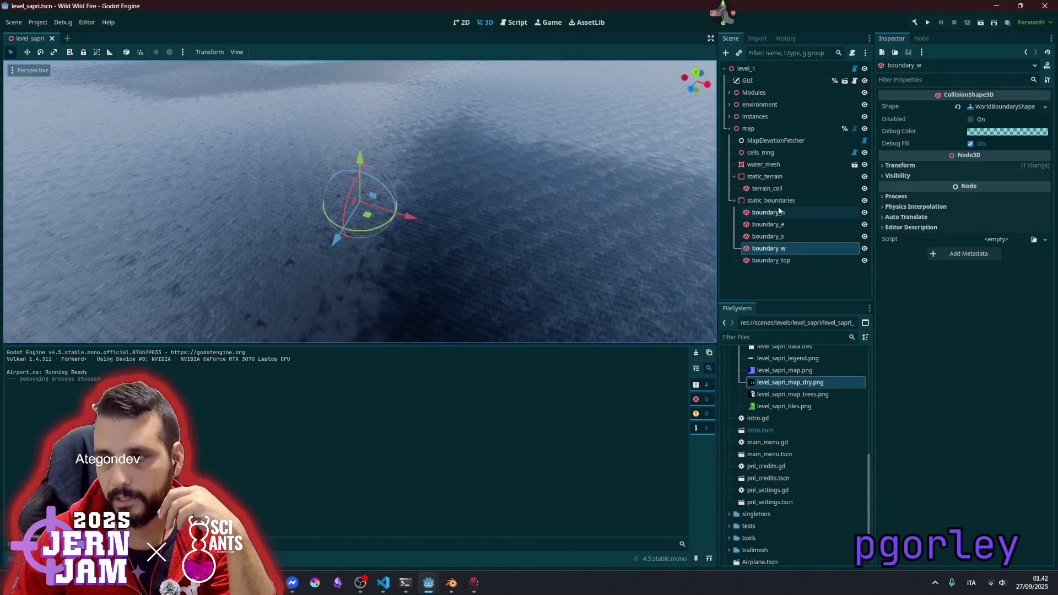
{"action": "left_click", "coordinate": [865, 166]}
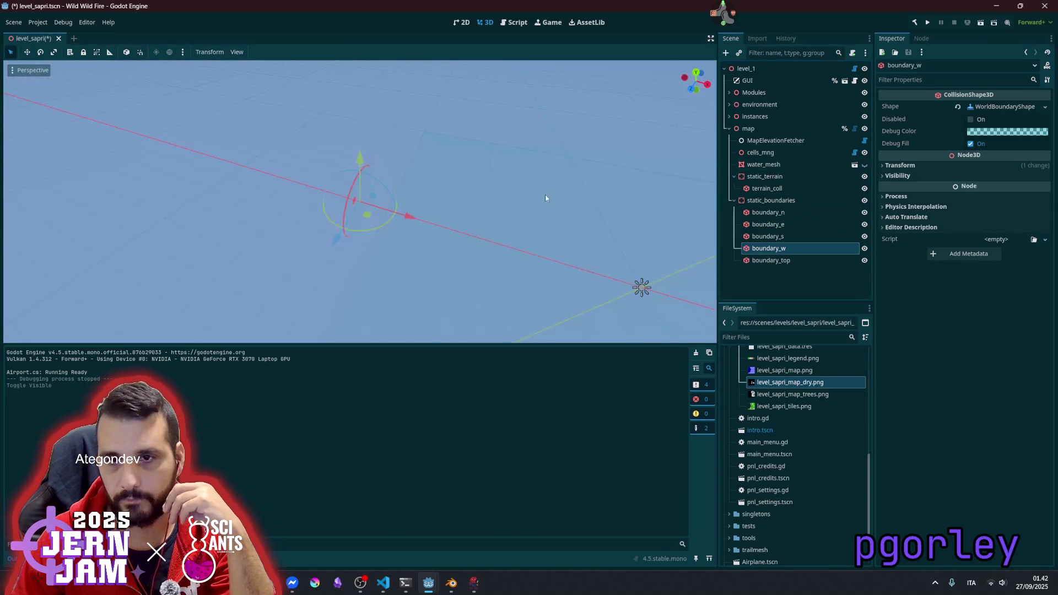
Orbit the viewport to view the bare grid without water, deselecting boundary_w
{"action": "mouse_move", "coordinate": [442, 245]}
{"action": "left_mouse_down"}
{"action": "mouse_move", "coordinate": [411, 206]}
{"action": "mouse_move", "coordinate": [370, 188]}
{"action": "mouse_move", "coordinate": [454, 175]}
{"action": "left_mouse_up"}
{"action": "scroll", "coordinate": [364, 186], "scroll_direction": "up", "scroll_amount": 1}
{"action": "left_click", "coordinate": [482, 212]}
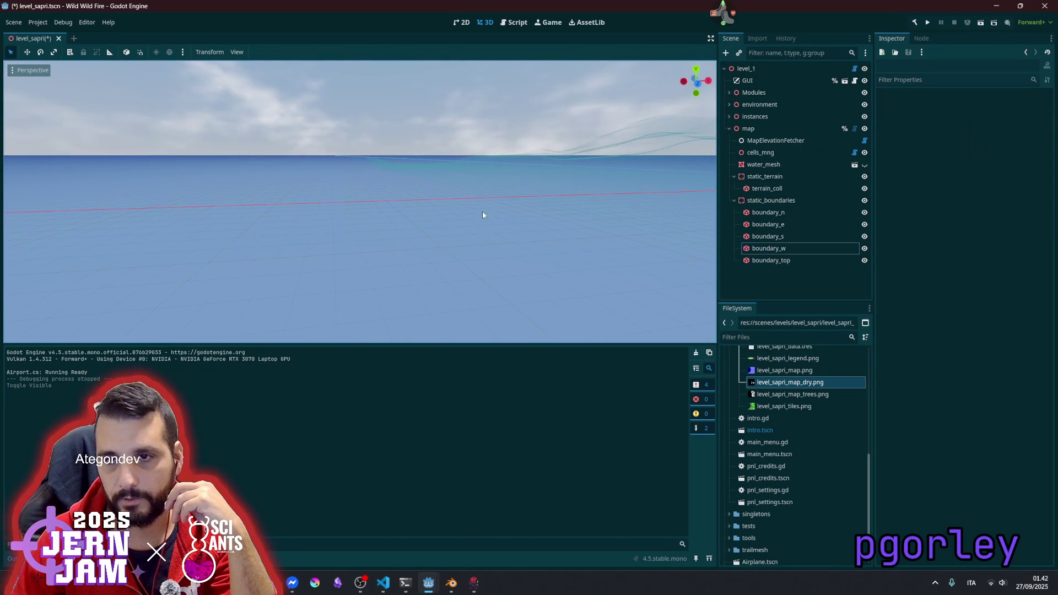
{"action": "left_click_drag", "start_coordinate": [470, 229], "coordinate": [396, 225]}
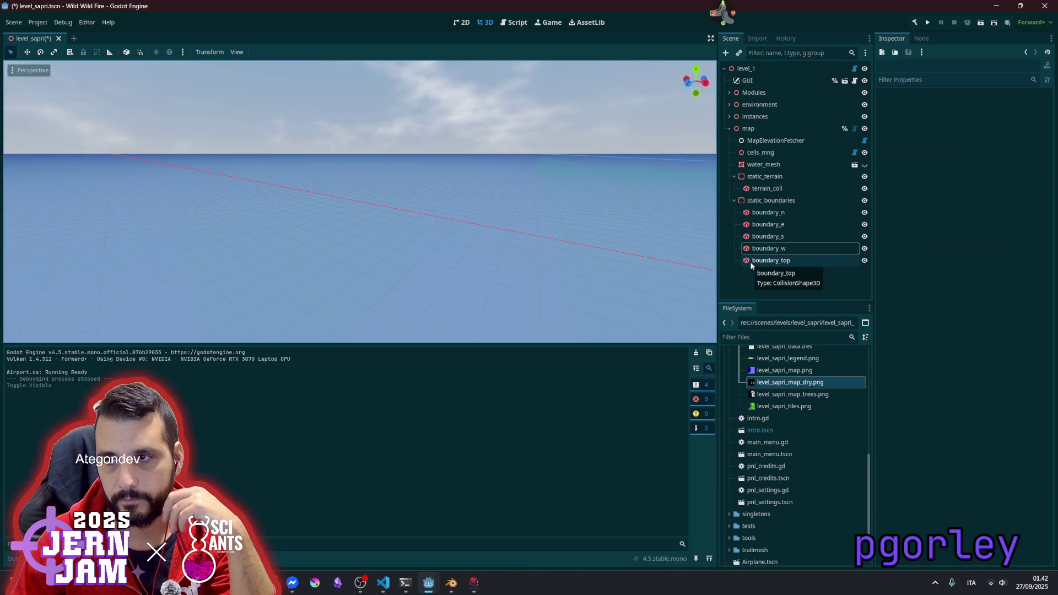
Toggle the environment node's visibility off and back on, then expand it to show env and sun
{"action": "left_click", "coordinate": [865, 105]}
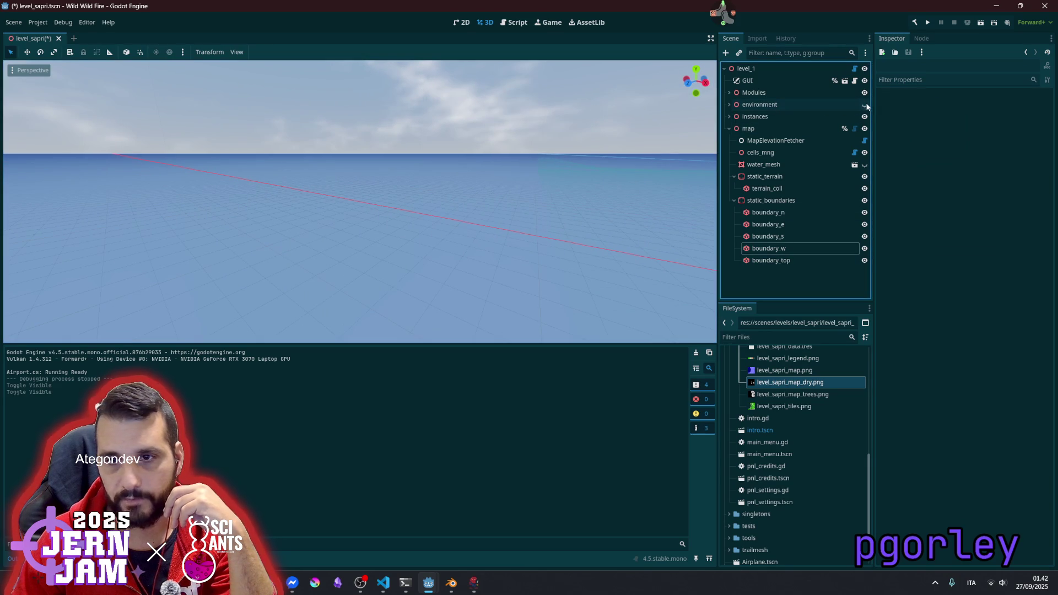
{"action": "left_click", "coordinate": [865, 104]}
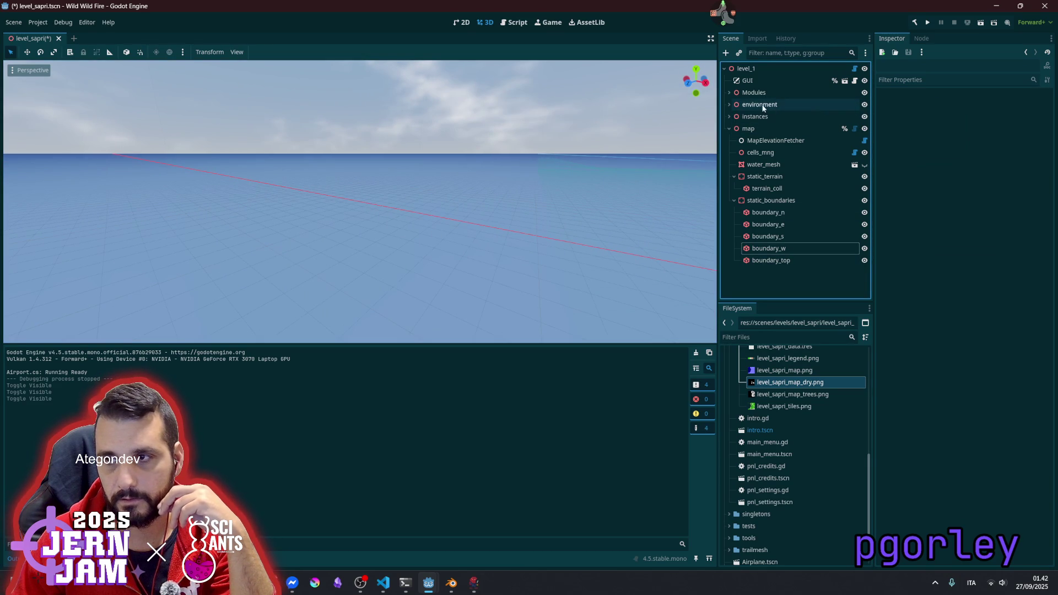
{"action": "left_click", "coordinate": [729, 105]}
View the env WorldEnvironment settings, then collapse the environment node
{"action": "left_click", "coordinate": [776, 117]}
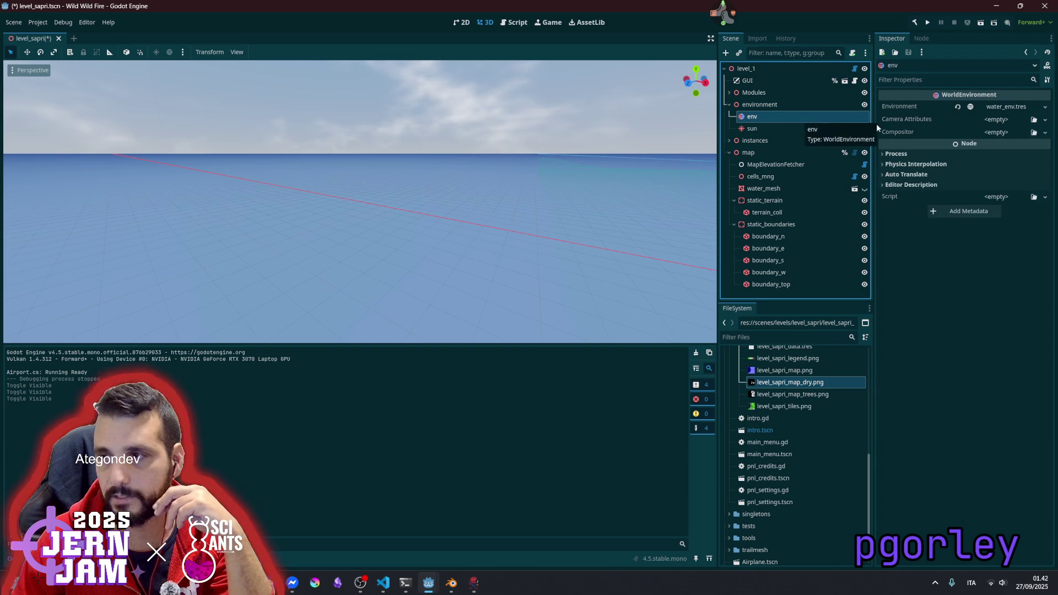
{"action": "left_click", "coordinate": [729, 104]}
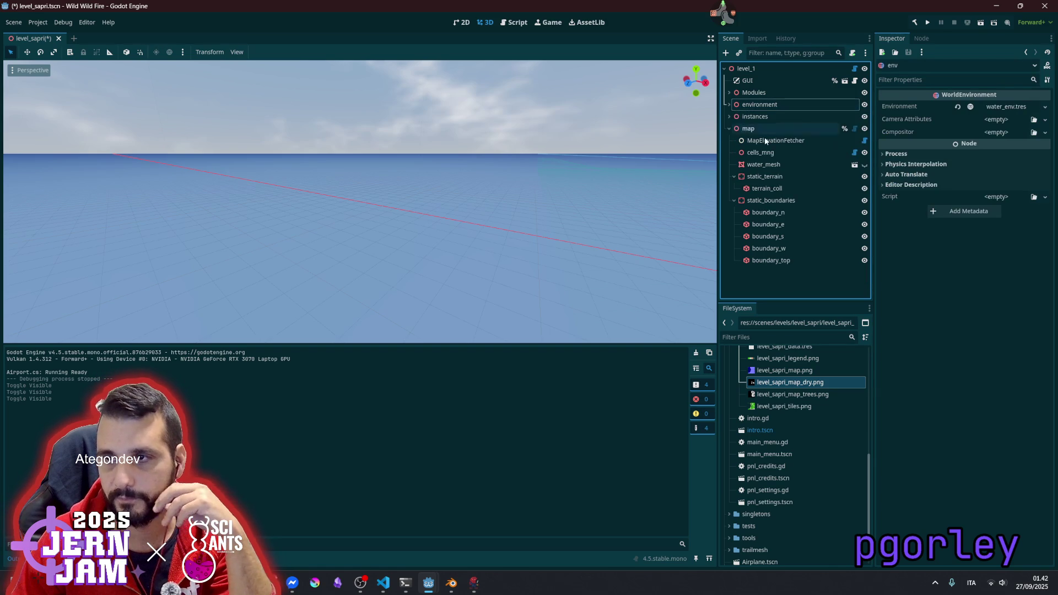
{"action": "scroll", "coordinate": [488, 235], "scroll_direction": "up", "scroll_amount": 2}
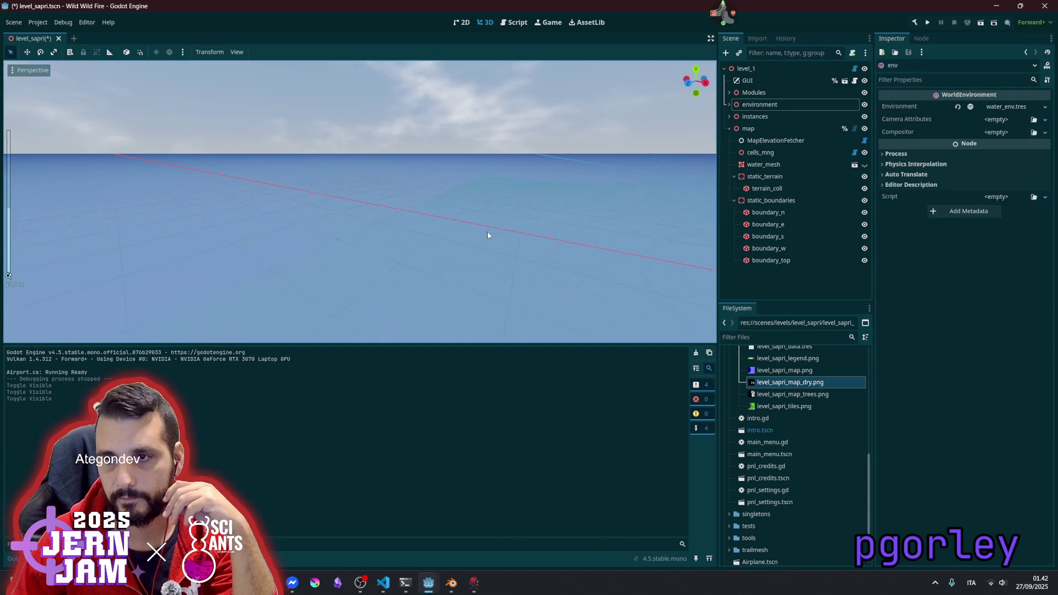
Orbit and fly the viewport camera to reveal the sun, then save level_sapri
{"action": "mouse_move", "coordinate": [488, 236]}
{"action": "left_mouse_down"}
{"action": "mouse_move", "coordinate": [550, 263]}
{"action": "mouse_move", "coordinate": [461, 252]}
{"action": "mouse_move", "coordinate": [541, 286]}
{"action": "left_mouse_up"}
{"action": "scroll", "coordinate": [461, 252], "scroll_direction": "up", "scroll_amount": 3}
{"action": "scroll", "coordinate": [494, 246], "scroll_direction": "up", "scroll_amount": 5}
{"action": "left_click_drag", "start_coordinate": [493, 247], "coordinate": [462, 215]}
{"action": "scroll", "coordinate": [462, 215], "scroll_direction": "down", "scroll_amount": 5}
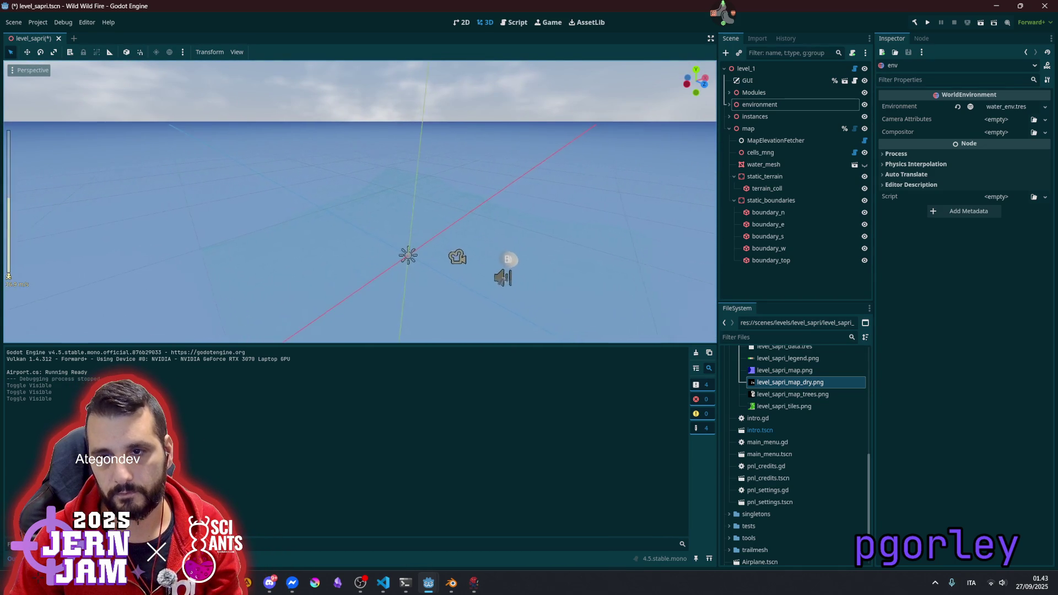
{"action": "key", "text": "w"}
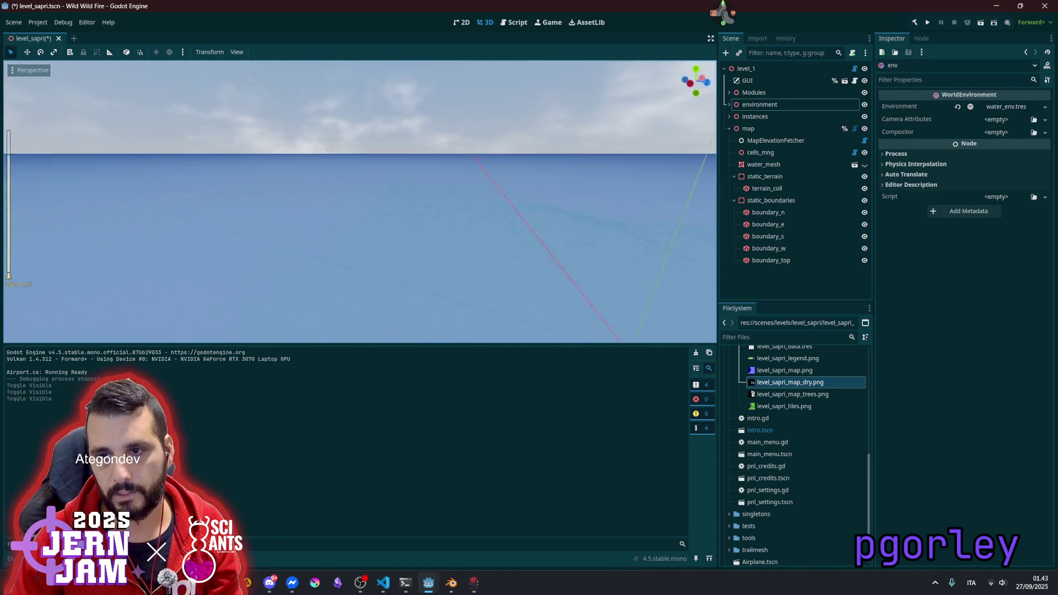
{"action": "key", "text": "q"}
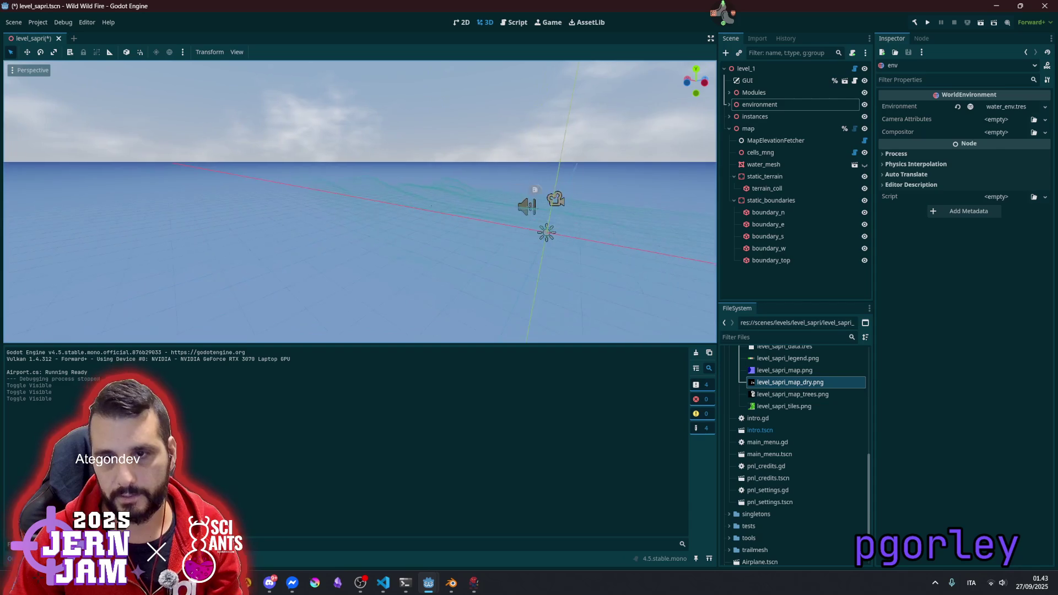
{"action": "mouse_move", "coordinate": [407, 125]}
{"action": "left_mouse_down"}
{"action": "mouse_move", "coordinate": [462, 205]}
{"action": "mouse_move", "coordinate": [491, 188]}
{"action": "mouse_move", "coordinate": [646, 226]}
{"action": "left_mouse_up"}
{"action": "left_click", "coordinate": [759, 274]}
{"action": "key", "text": "ctrl+s"}
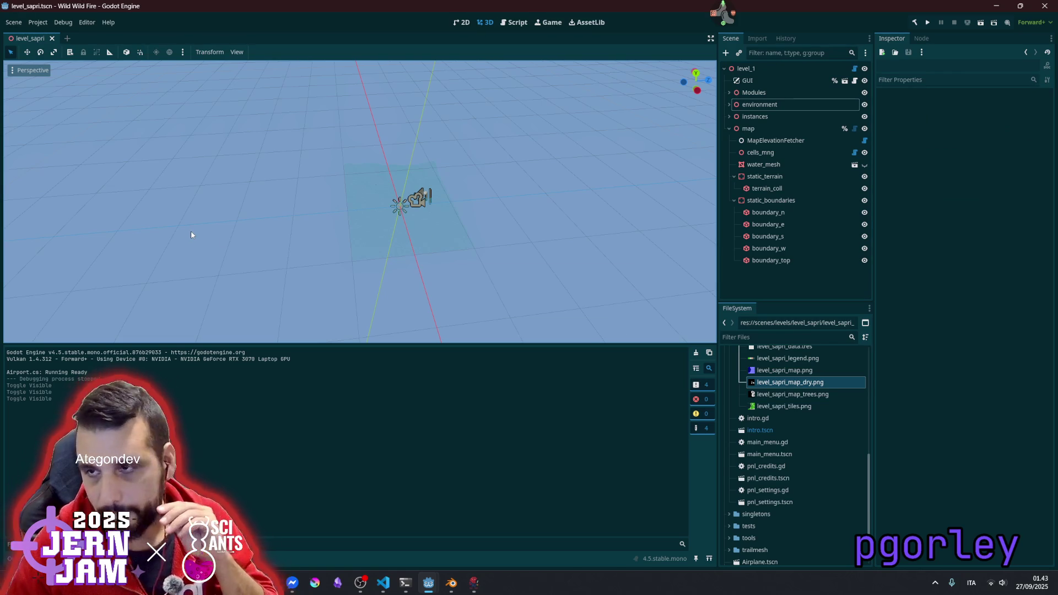
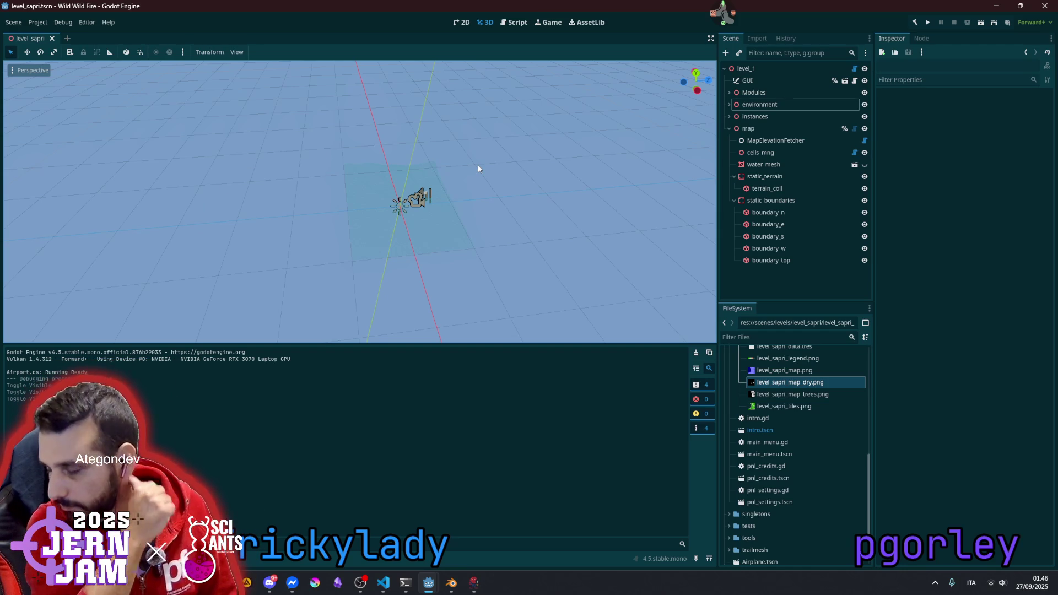
Select the map node, collapse its Data resource in the Inspector, and open its map.gd script
{"action": "left_click", "coordinate": [756, 130]}
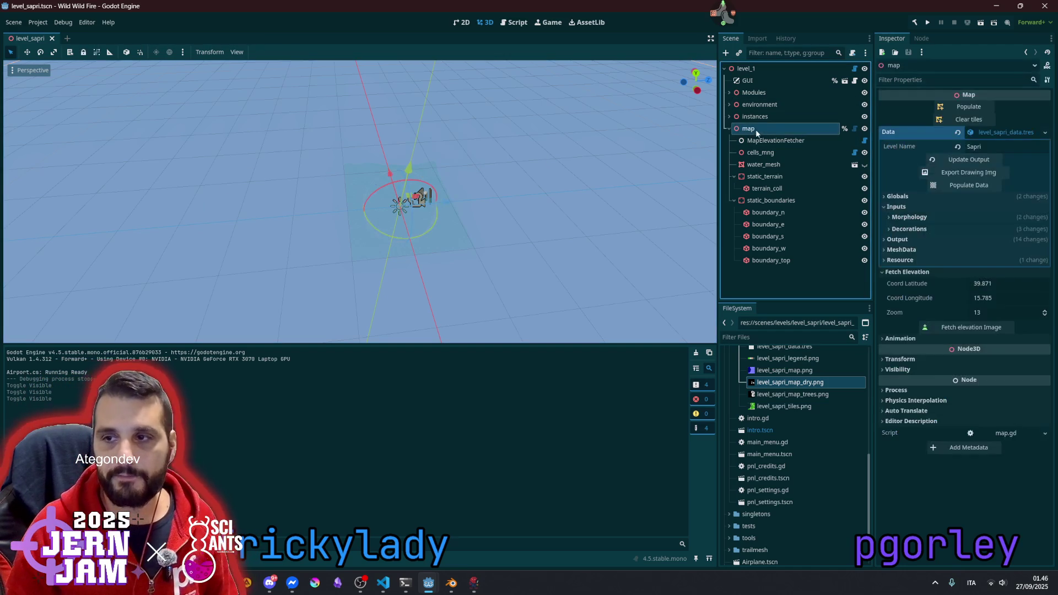
{"action": "left_click", "coordinate": [994, 133]}
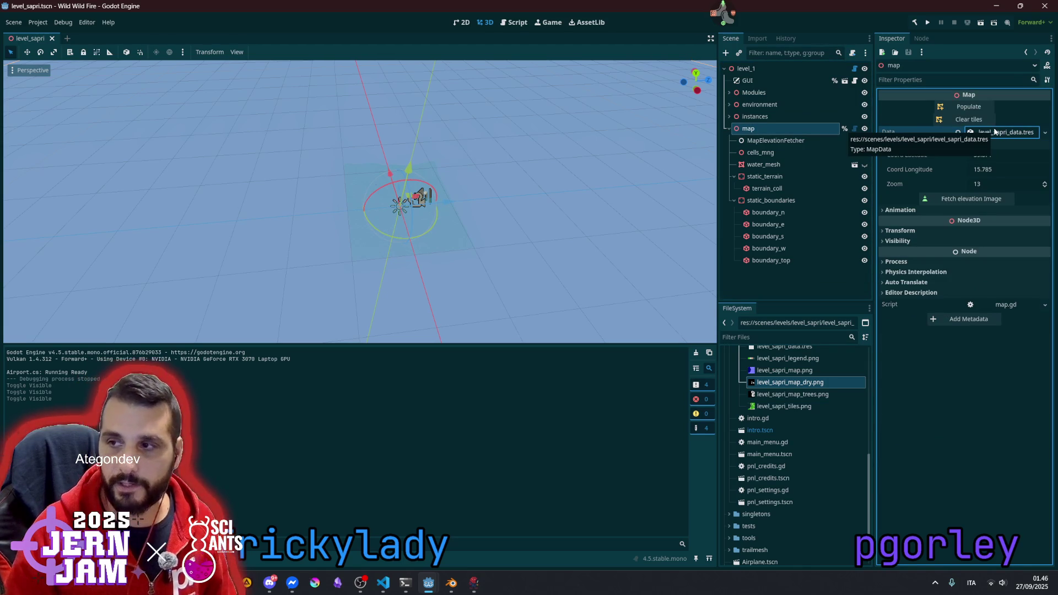
{"action": "left_click", "coordinate": [856, 130]}
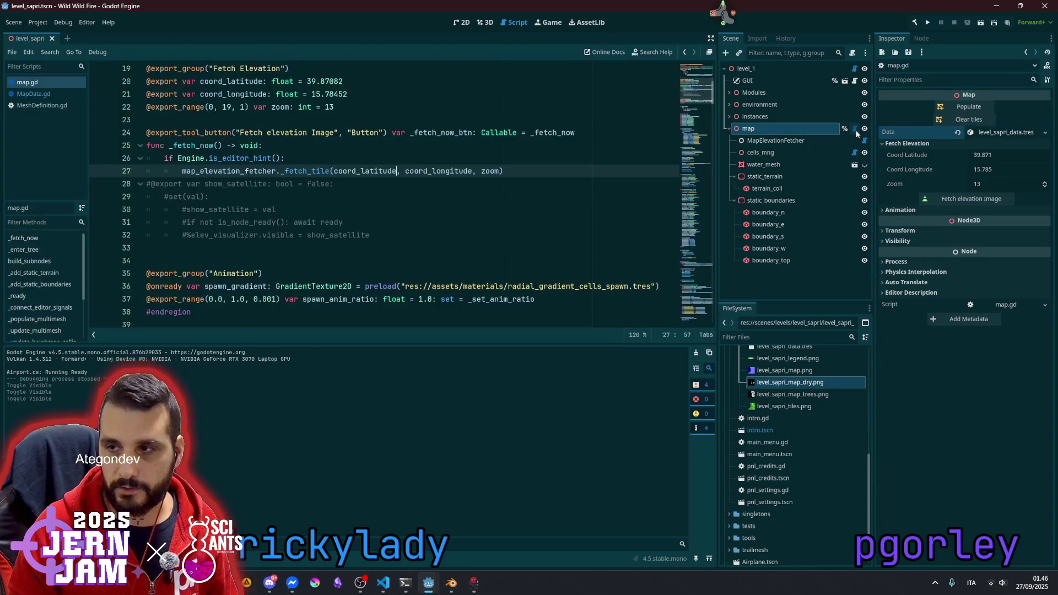
Switch to MapData.gd and look over its Populate Data export and the extends Resource line
{"action": "left_click", "coordinate": [33, 94]}
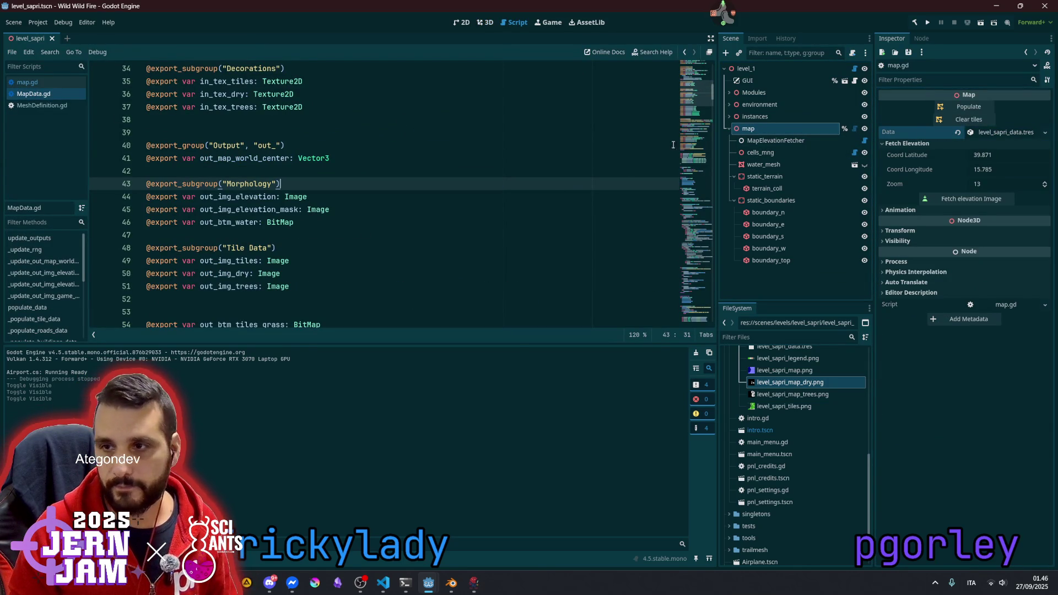
{"action": "scroll", "coordinate": [634, 146], "scroll_direction": "down", "scroll_amount": 20}
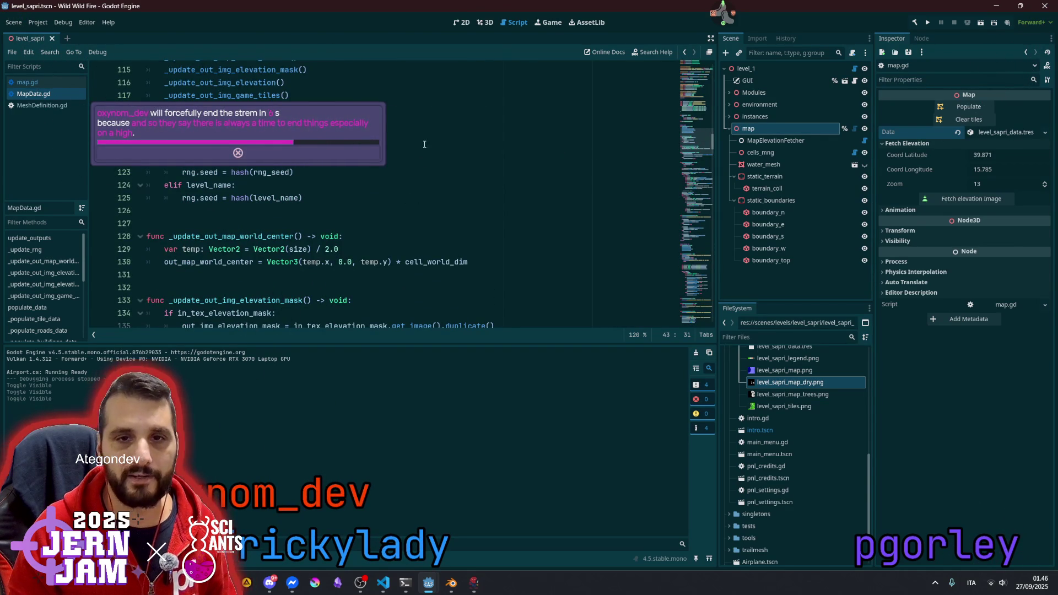
{"action": "left_click", "coordinate": [548, 223]}
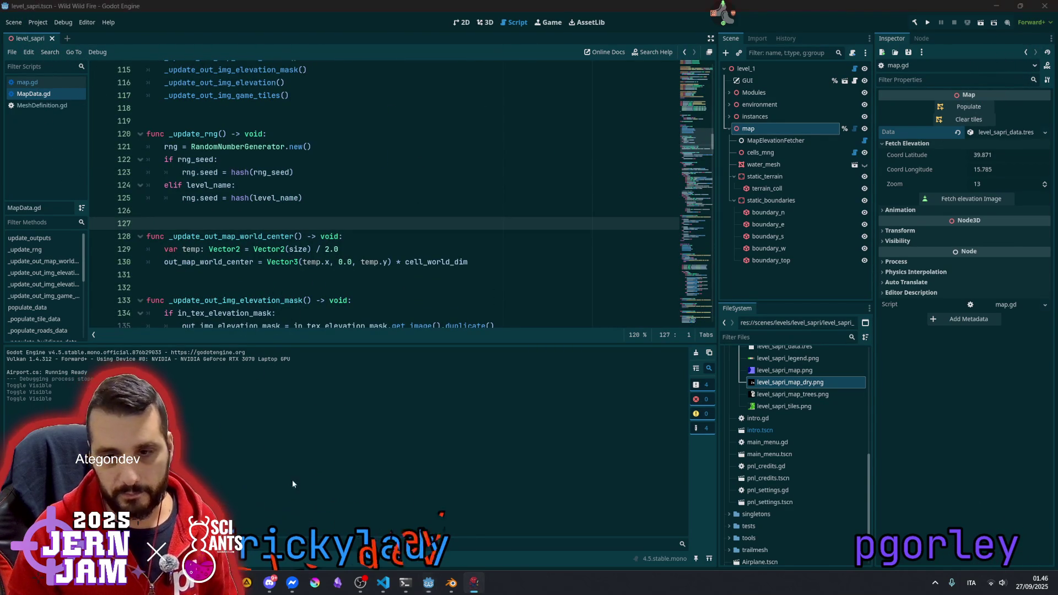
{"action": "scroll", "coordinate": [493, 154], "scroll_direction": "up", "scroll_amount": 20}
{"action": "left_click", "coordinate": [276, 187]}
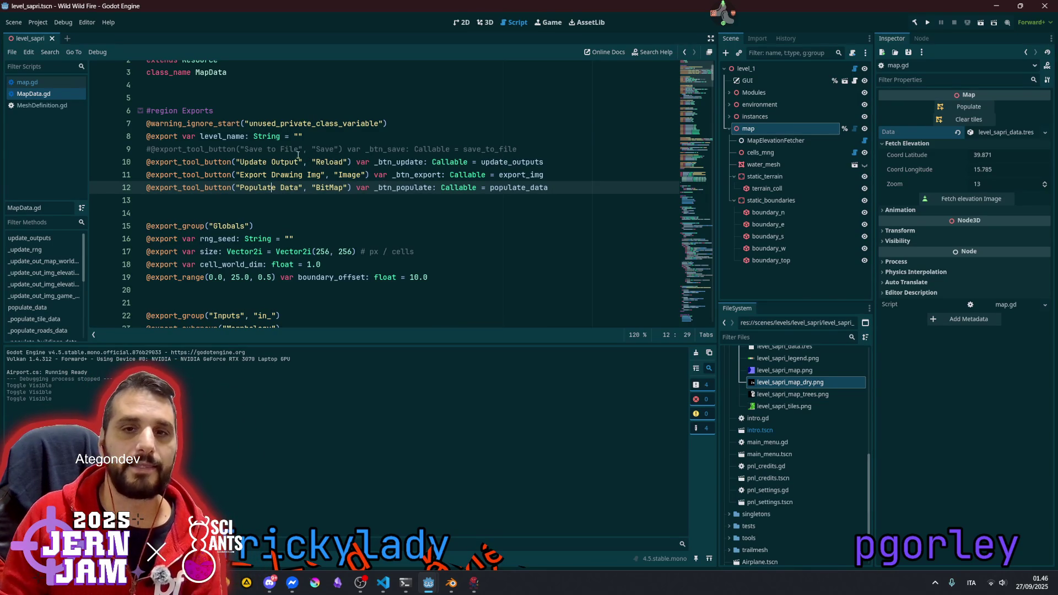
{"action": "scroll", "coordinate": [194, 92], "scroll_direction": "up", "scroll_amount": 1}
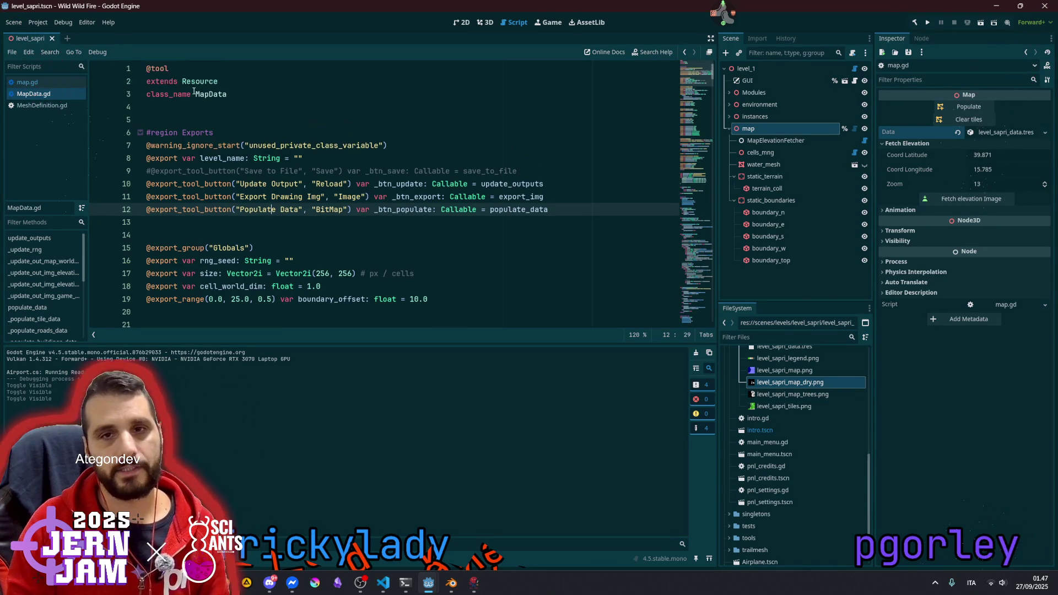
{"action": "double_click", "coordinate": [197, 83]}
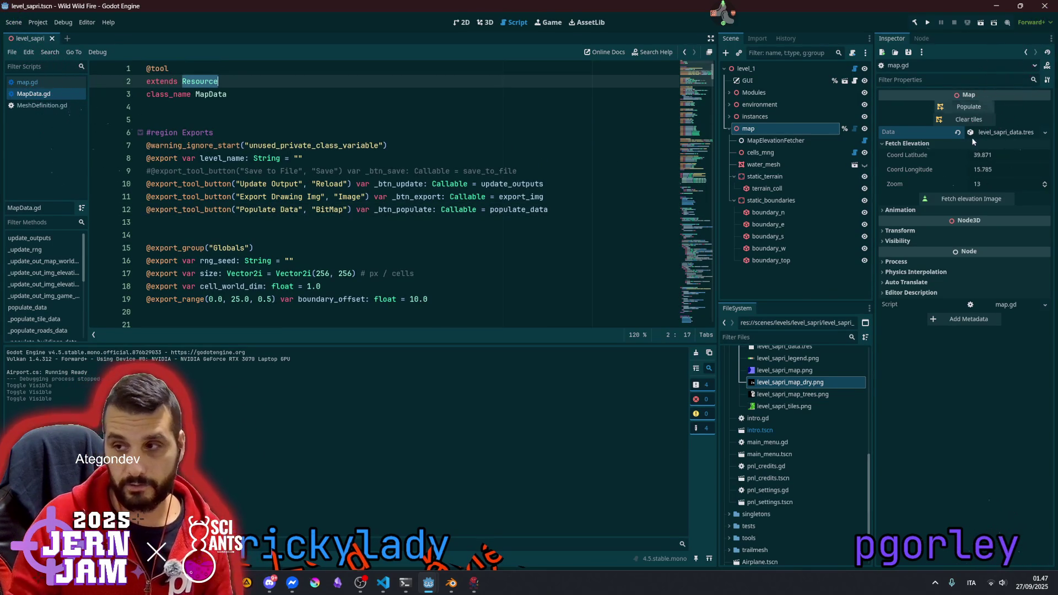
Expand the map's Data resource again and place the caret below the tool-button exports
{"action": "left_click", "coordinate": [990, 135]}
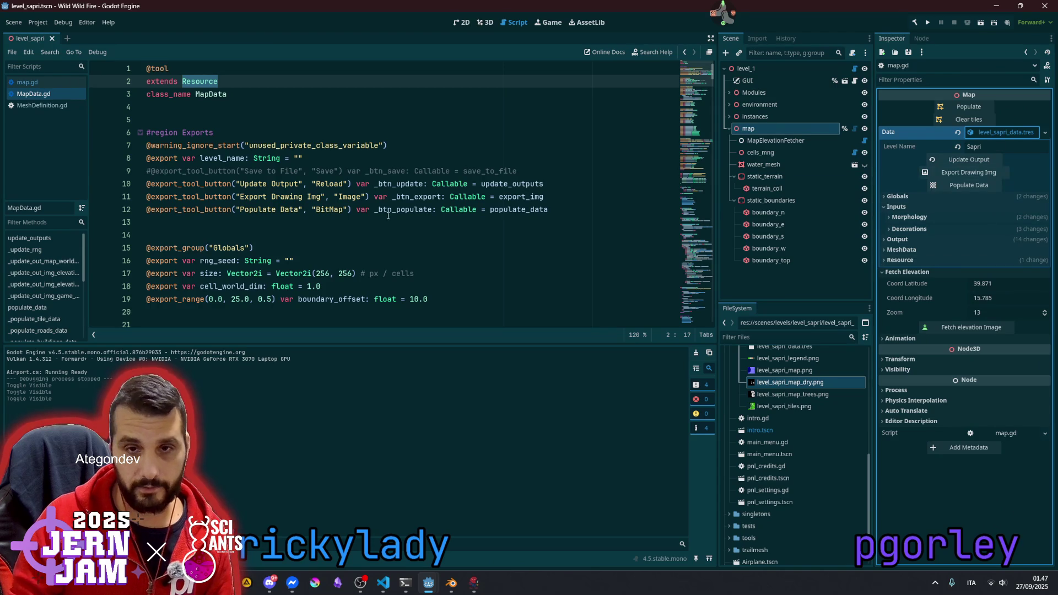
{"action": "left_click", "coordinate": [324, 170]}
{"action": "scroll", "coordinate": [347, 208], "scroll_direction": "down", "scroll_amount": 2}
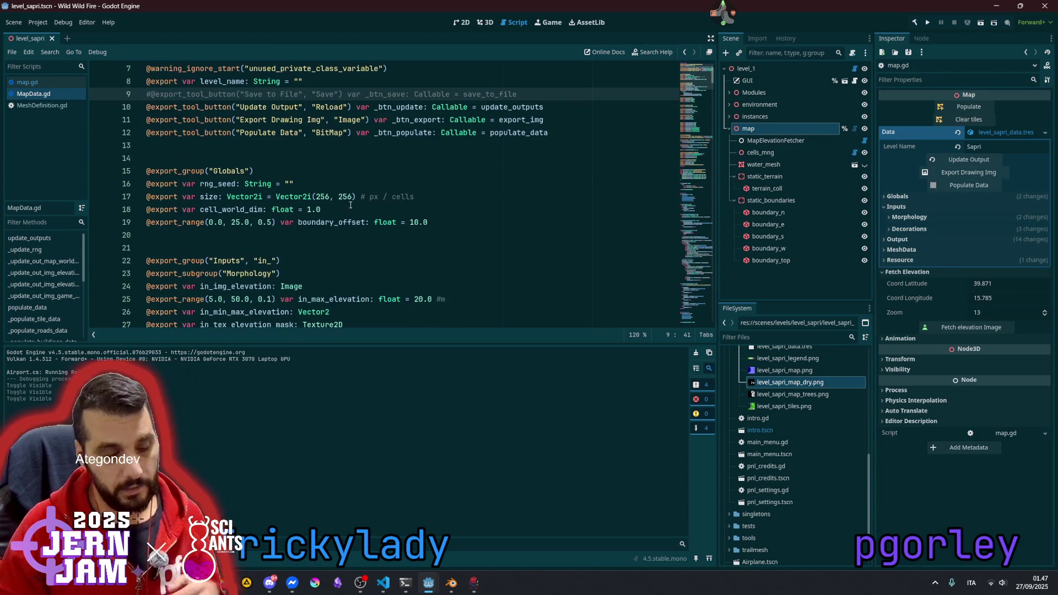
{"action": "left_click", "coordinate": [333, 154]}
{"action": "key", "text": "Up"}
Declare the inner class 'TrickyladyInfo extends Resource:' below the tool-button exports
{"action": "key", "text": "Return"}
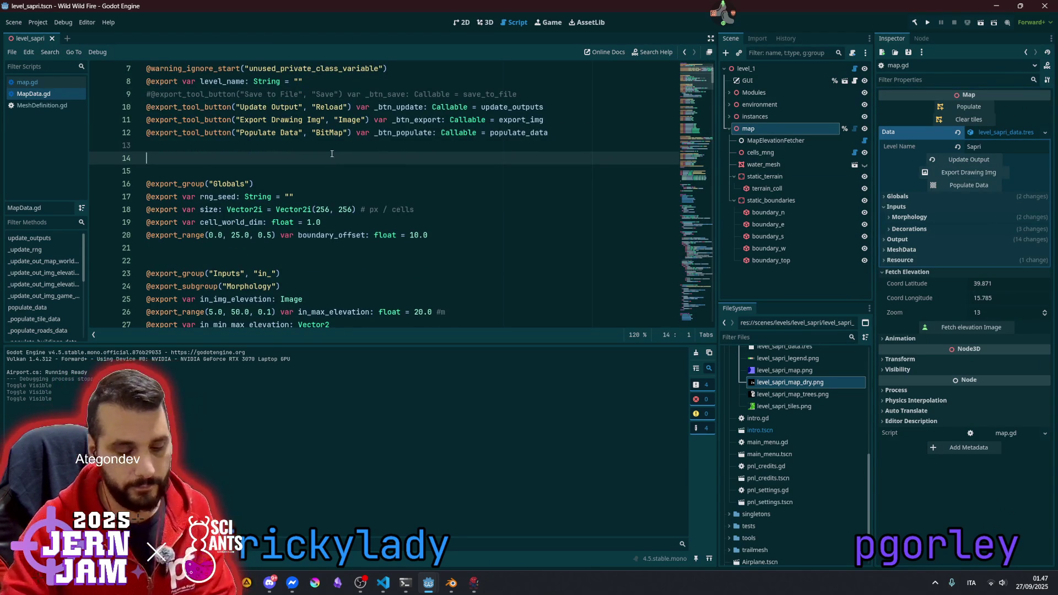
{"action": "type", "text": "cals"}
{"action": "key", "text": "BackSpace"}
{"action": "key", "text": "BackSpace"}
{"action": "key", "text": "BackSpace"}
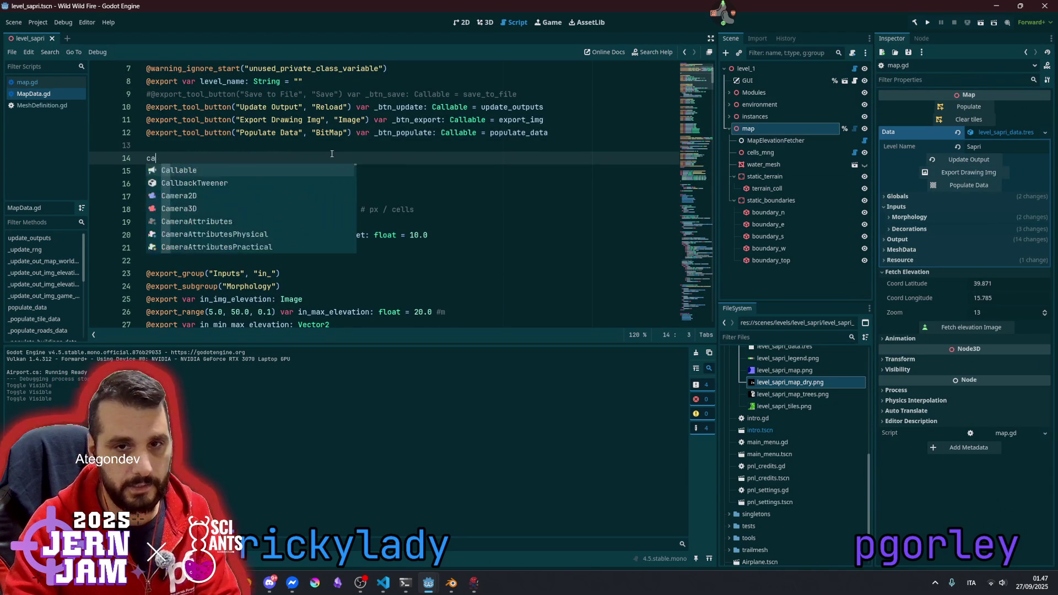
{"action": "type", "text": "lass Tr"}
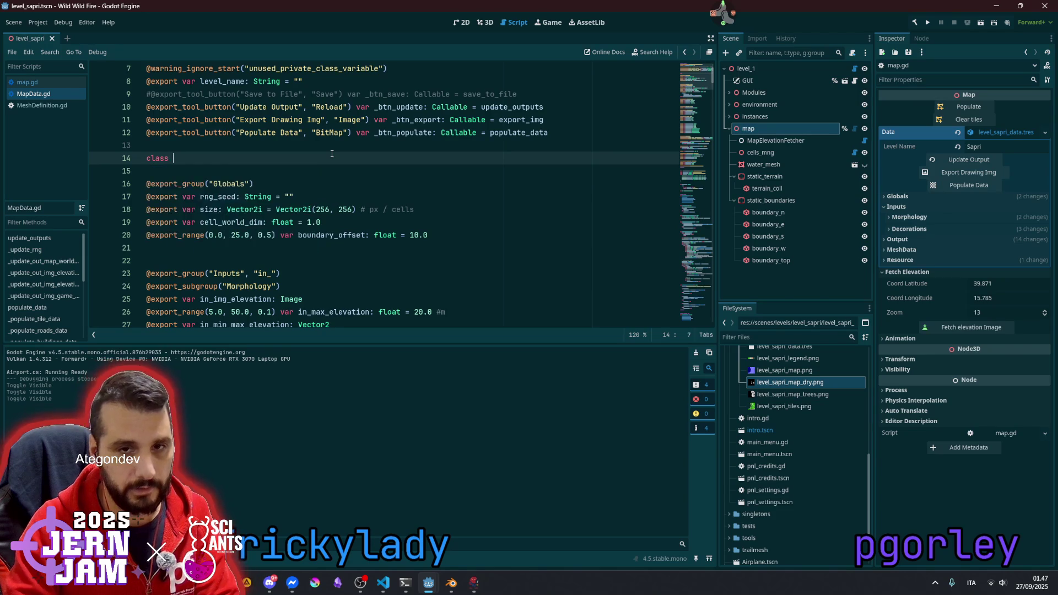
{"action": "type", "text": "ickyladyInf"}
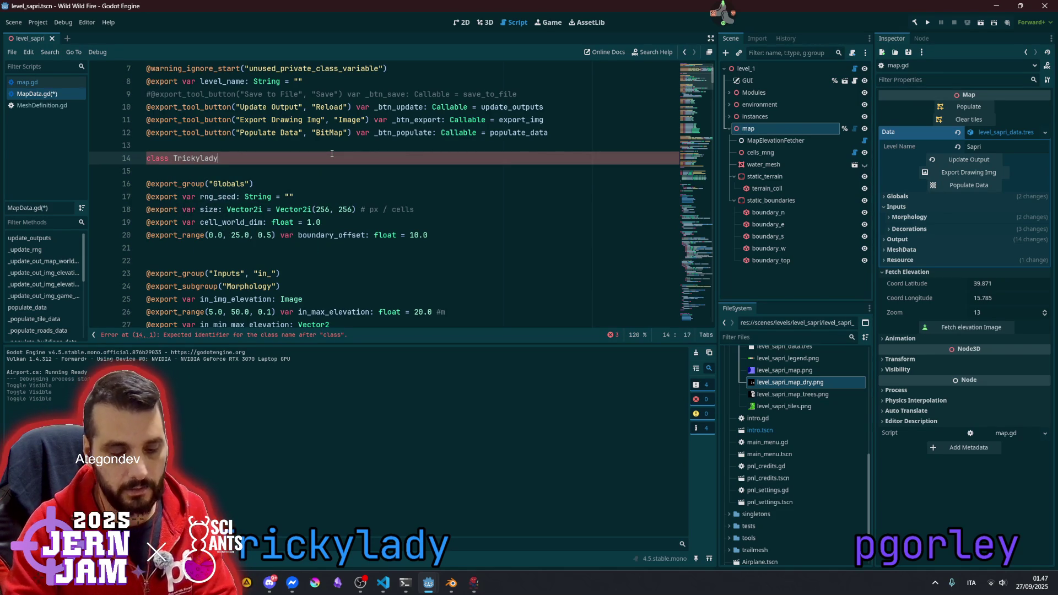
{"action": "type", "text": "o extend"}
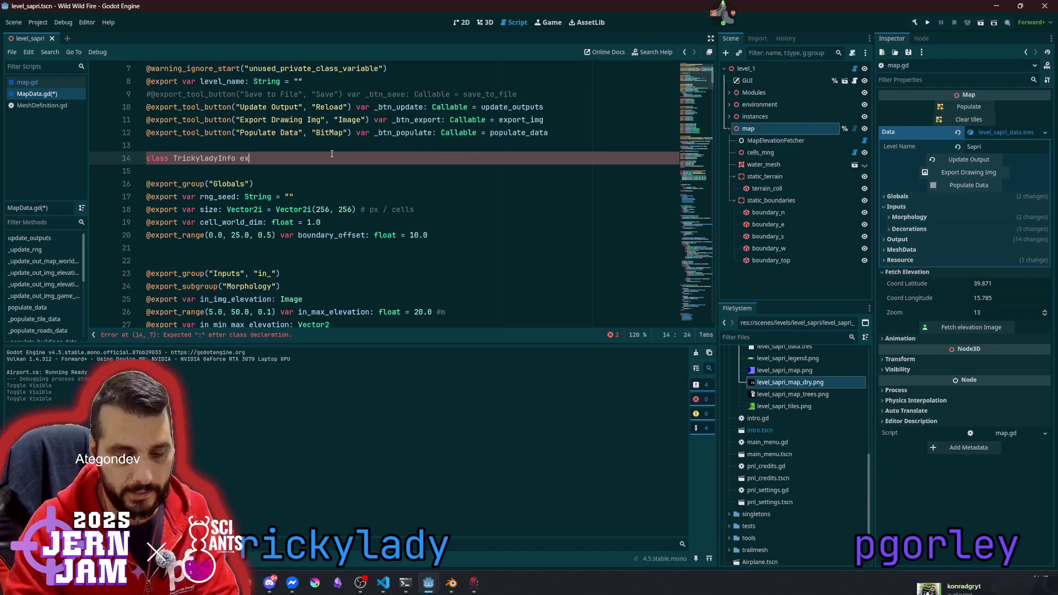
{"action": "type", "text": "s Re"}
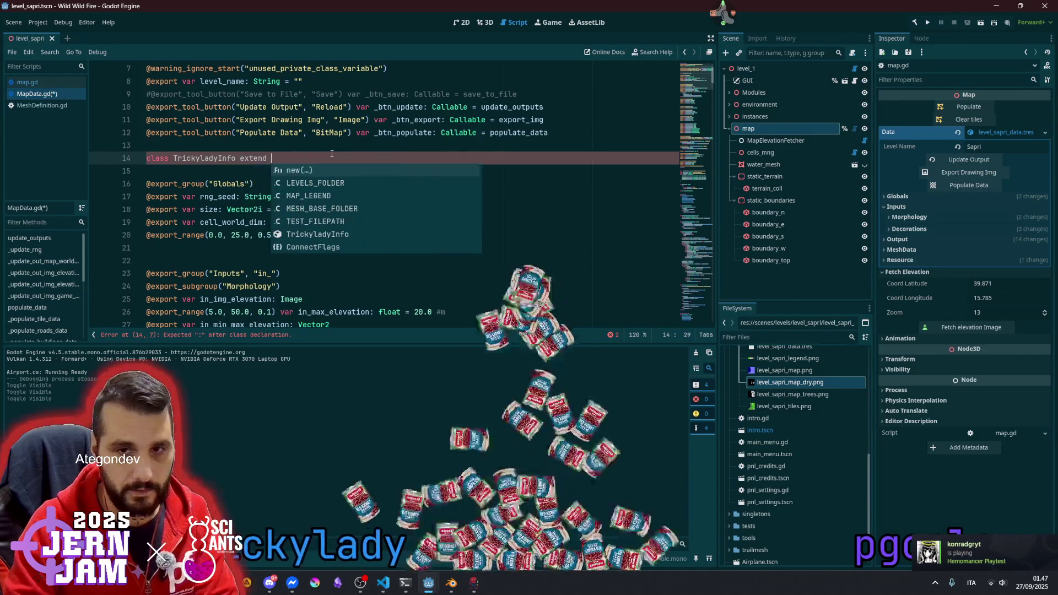
{"action": "type", "text": "sour"}
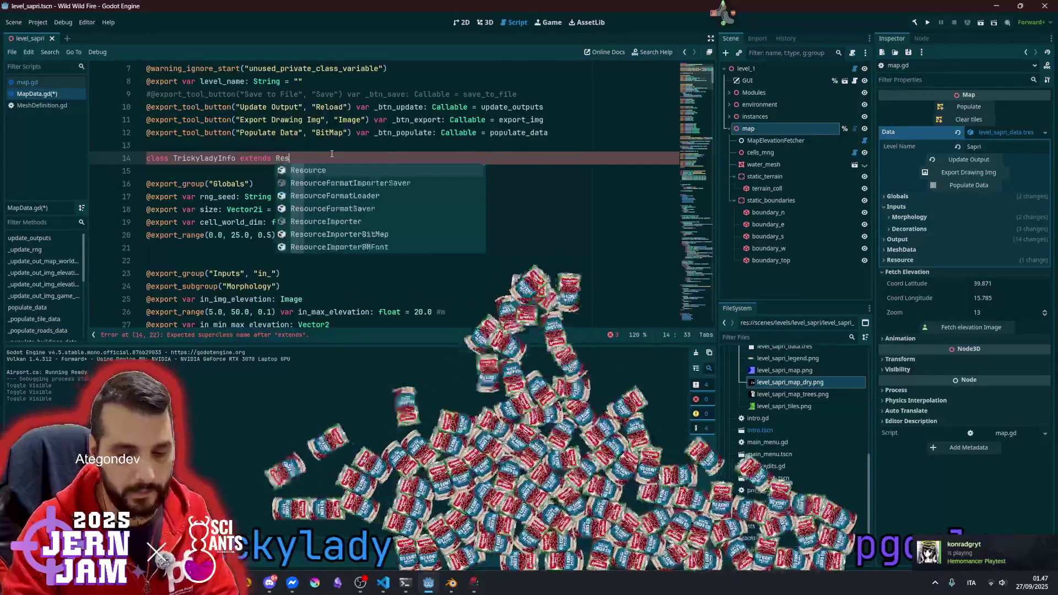
{"action": "key", "text": "Return"}
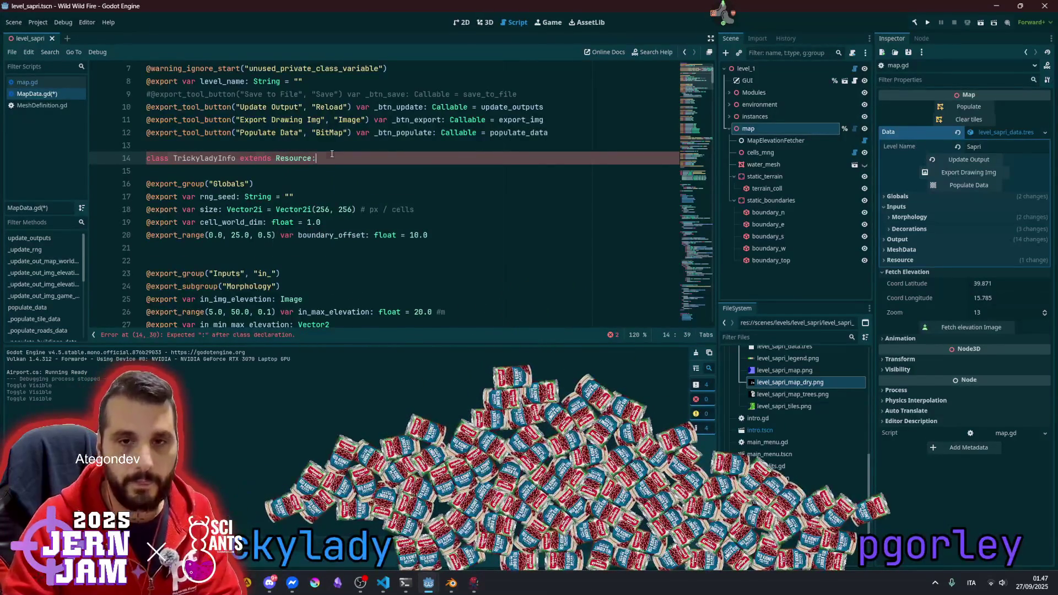
{"action": "type", "text": ":"}
Give the class an indented 'var telephone_number: String' member
{"action": "key", "text": "Return"}
{"action": "type", "text": "var "}
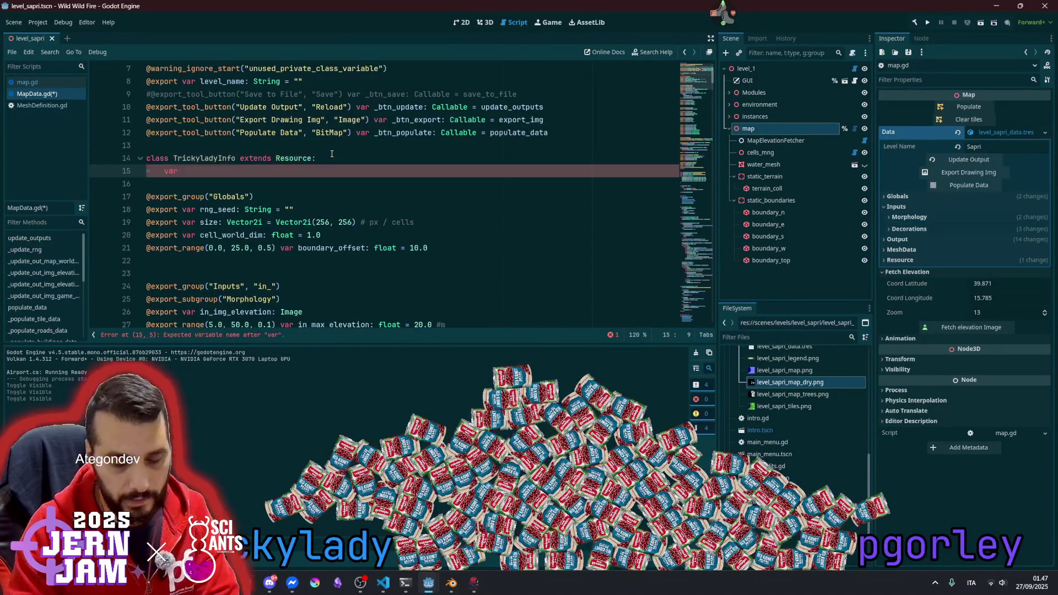
{"action": "type", "text": "teleph"}
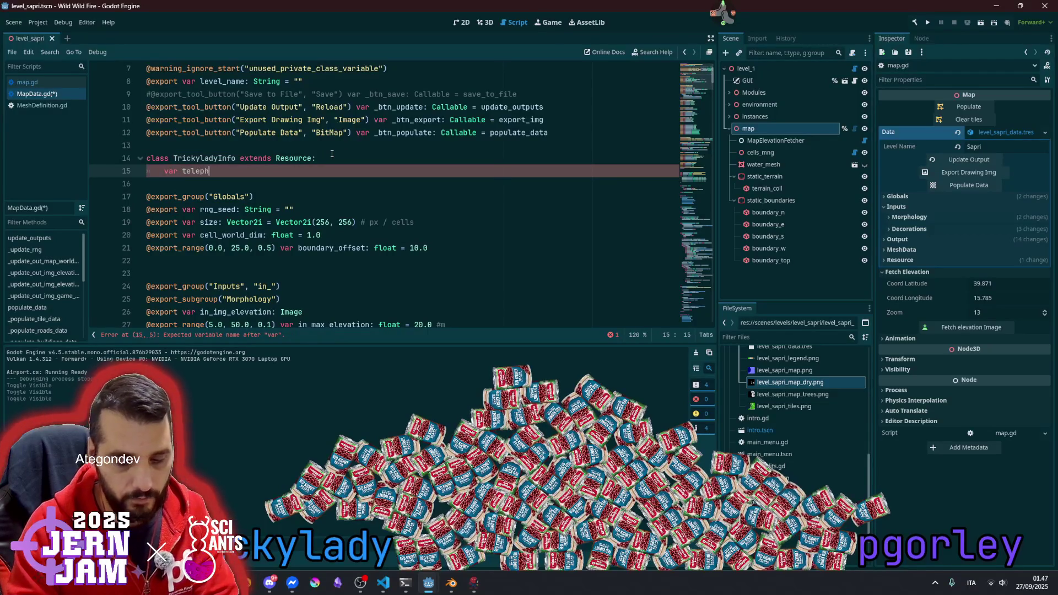
{"action": "type", "text": "one_number: in"}
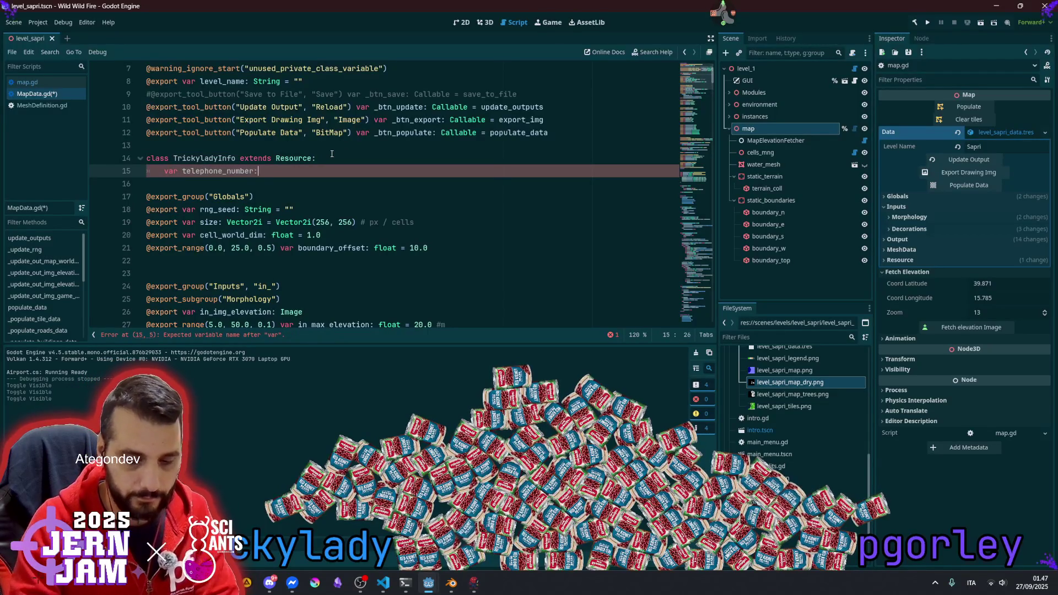
{"action": "key", "text": "BackSpace"}
{"action": "key", "text": "BackSpace"}
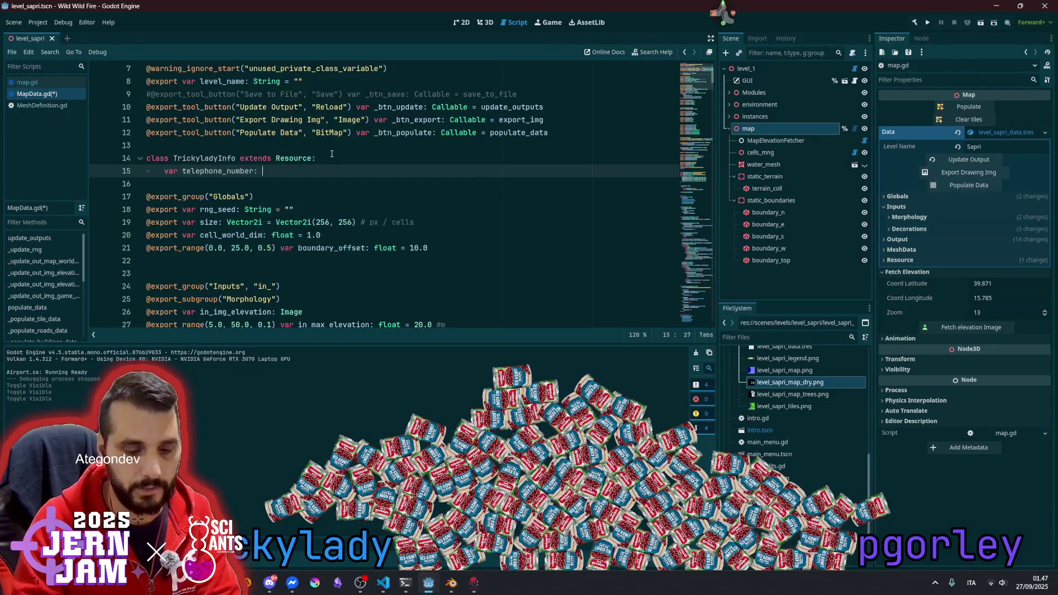
{"action": "type", "text": "ring"}
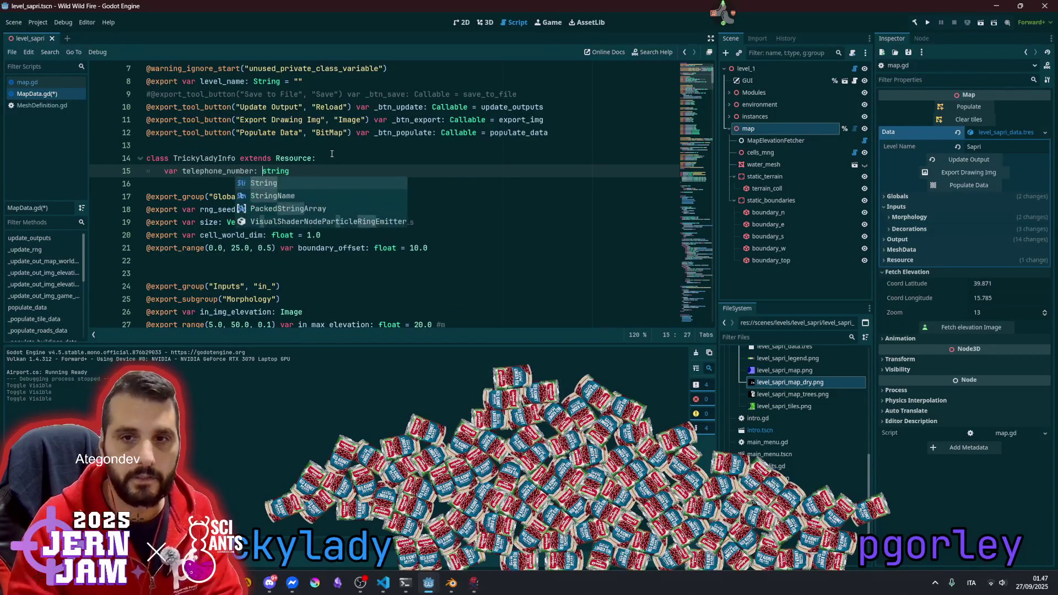
{"action": "key", "text": "Return"}
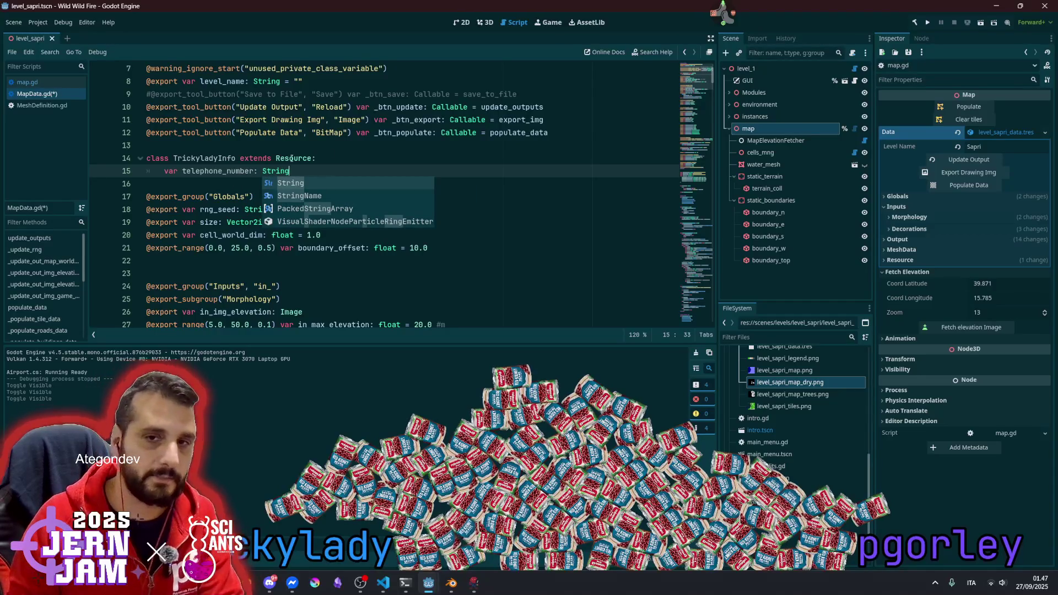
{"action": "double_click", "coordinate": [291, 158]}
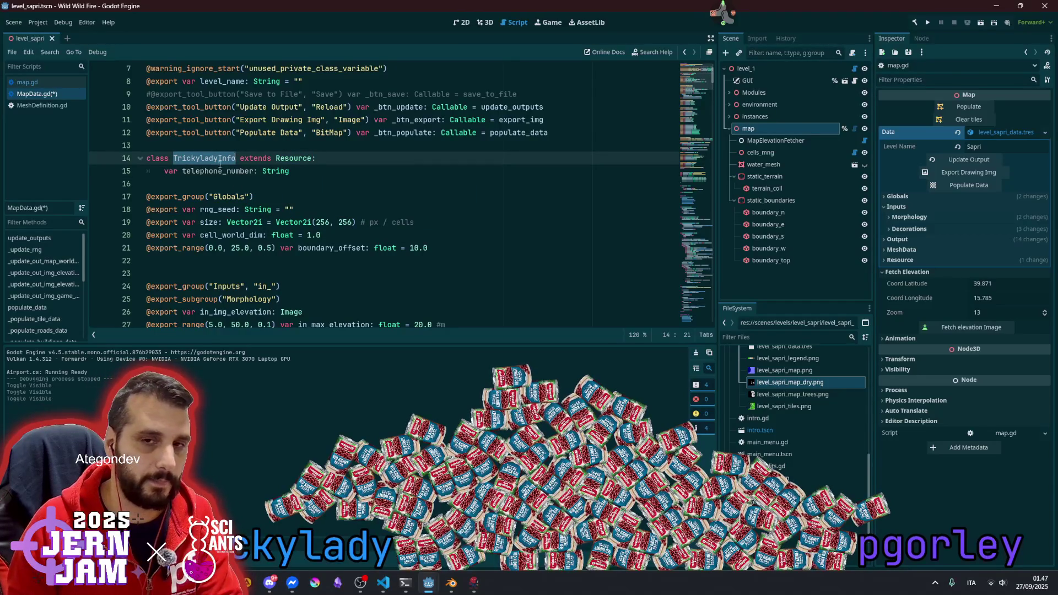
{"action": "left_click", "coordinate": [378, 181]}
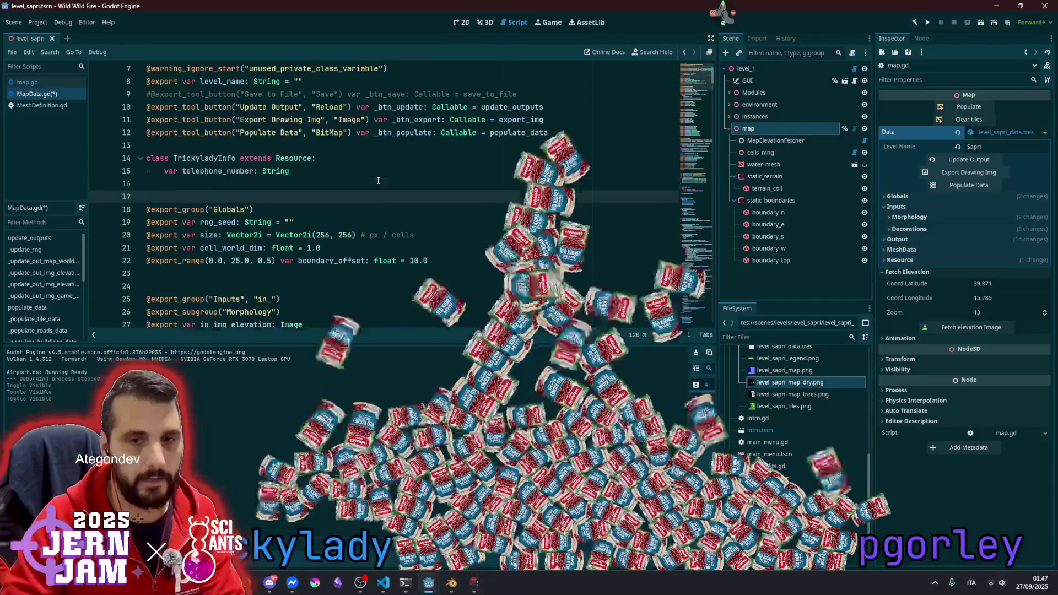
{"action": "key", "text": "Return"}
{"action": "key", "text": "Return"}
{"action": "key", "text": "Up"}
{"action": "type", "text": "var"}
{"action": "key", "text": "Home"}
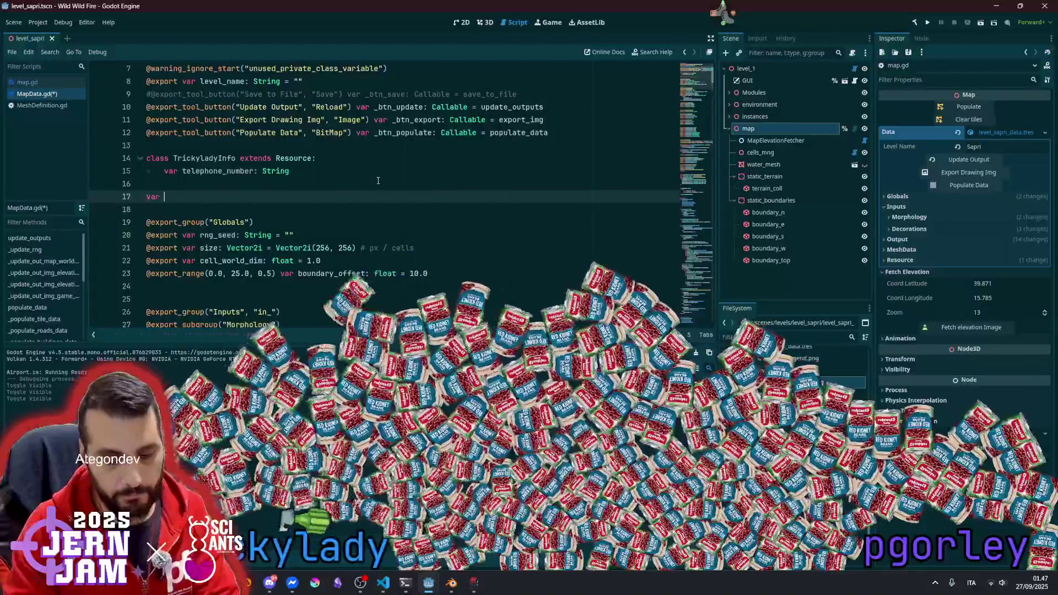
{"action": "type", "text": "@export"}
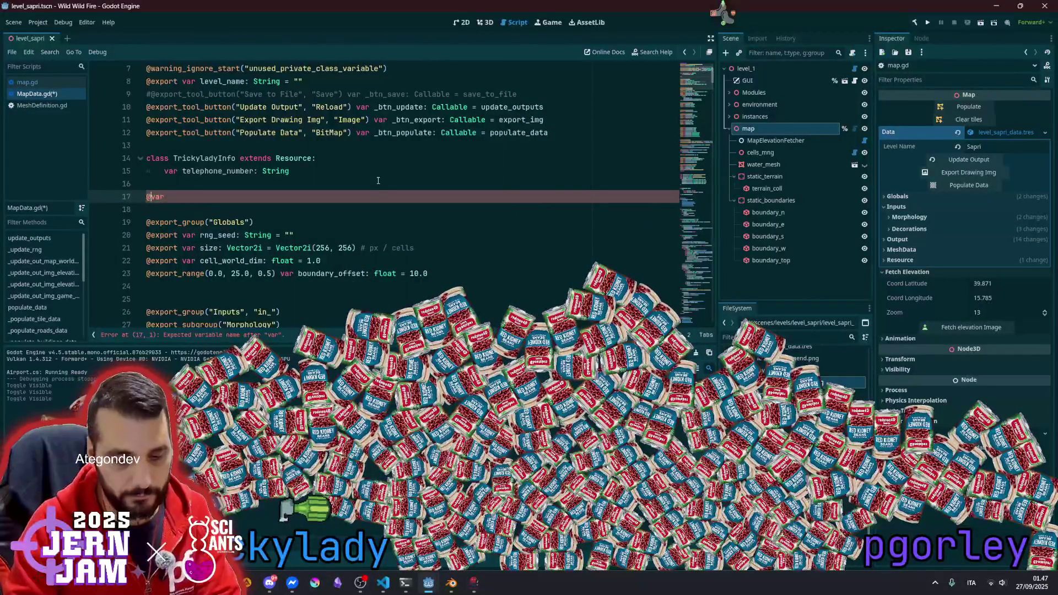
{"action": "key", "text": "End"}
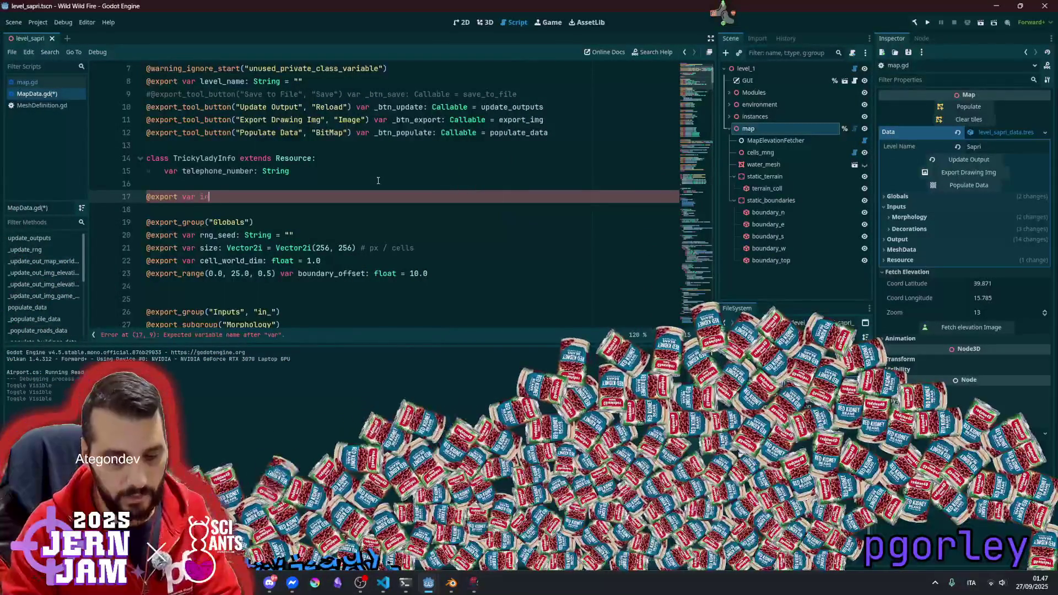
{"action": "type", "text": "info:"}
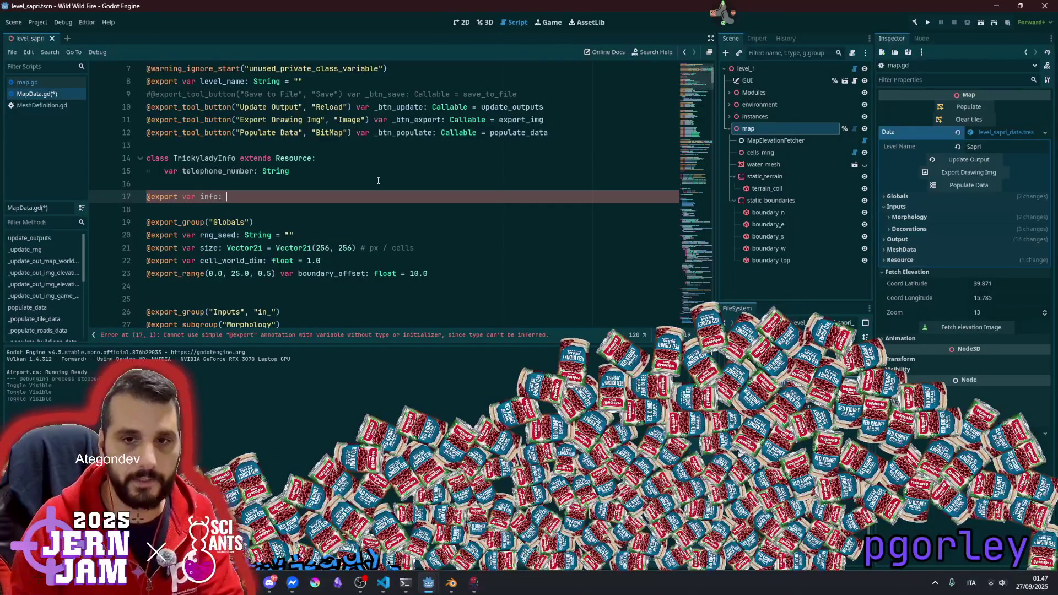
{"action": "left_click", "coordinate": [200, 158]}
{"action": "double_click", "coordinate": [200, 158]}
{"action": "key", "text": "ctrl+c"}
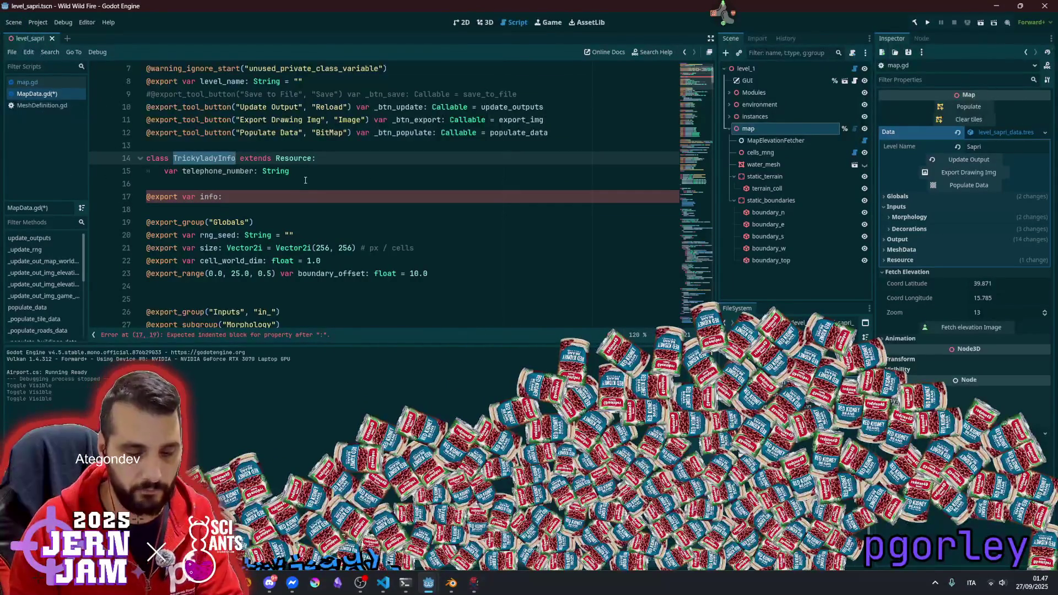
{"action": "left_click", "coordinate": [308, 201]}
{"action": "key", "text": "ctrl+v"}
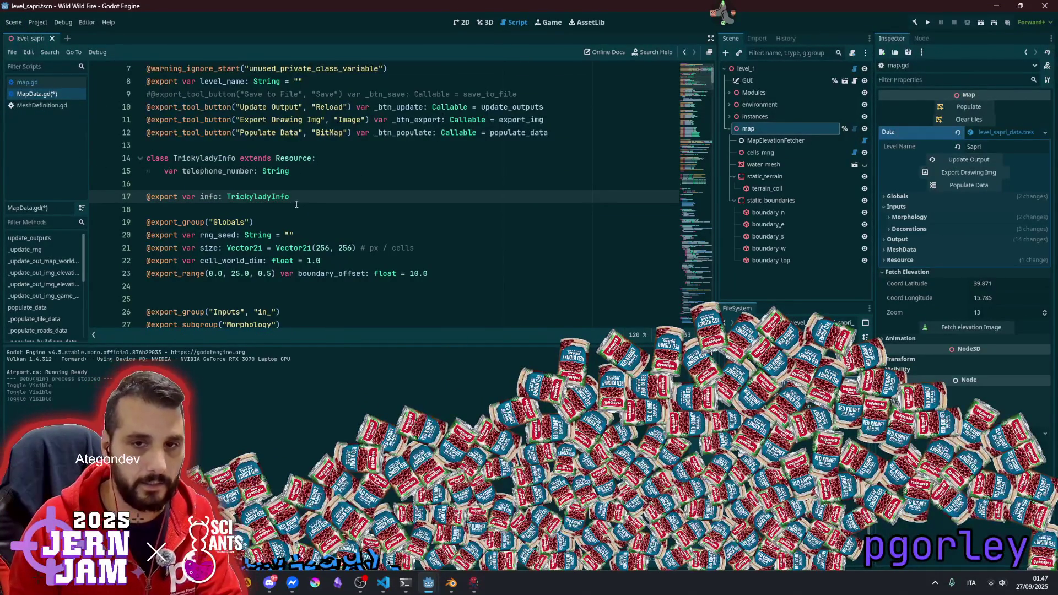
Compare the Resource base names, then select the telephone_number and info export lines
{"action": "left_click", "coordinate": [298, 158]}
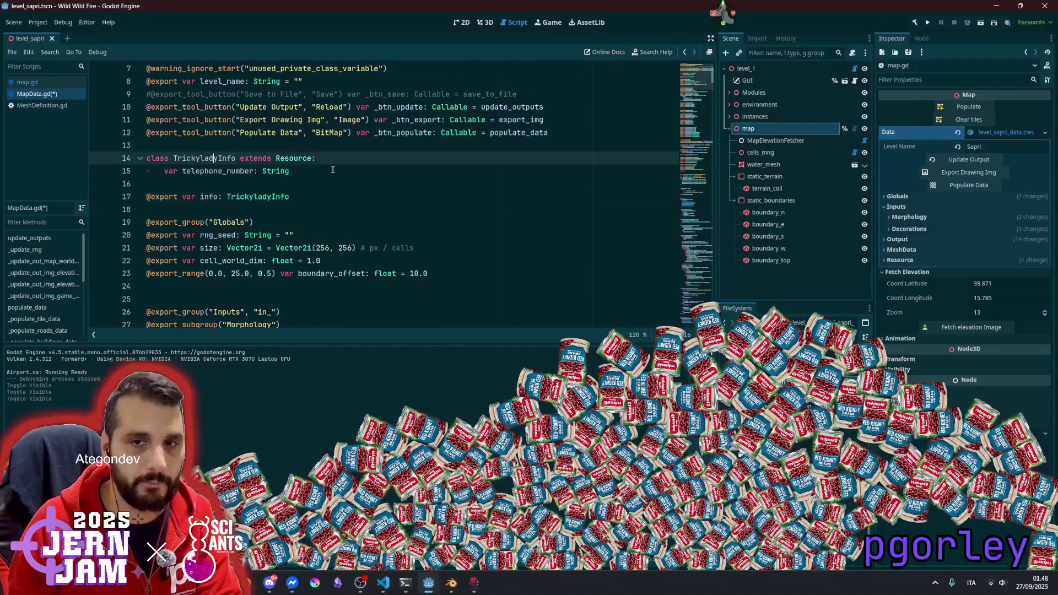
{"action": "double_click", "coordinate": [298, 158]}
{"action": "scroll", "coordinate": [286, 198], "scroll_direction": "up", "scroll_amount": 1}
{"action": "scroll", "coordinate": [281, 209], "scroll_direction": "up", "scroll_amount": 1}
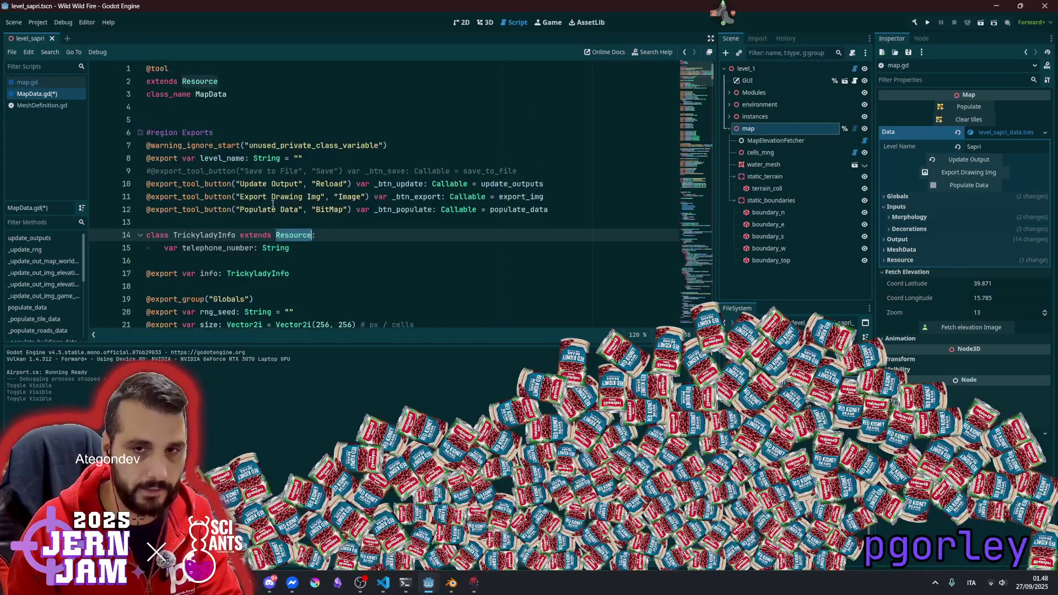
{"action": "double_click", "coordinate": [199, 80]}
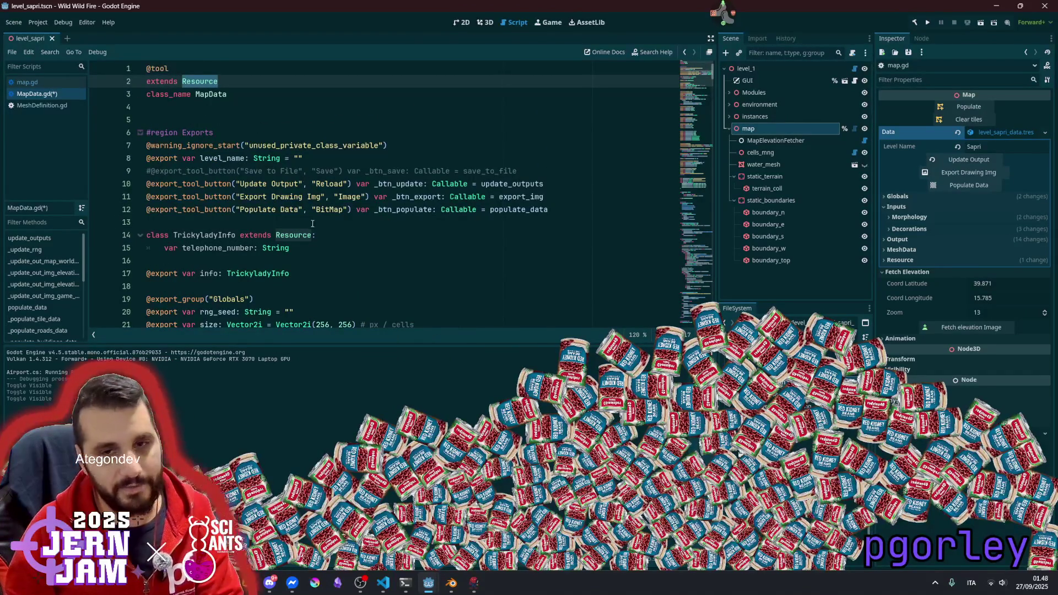
{"action": "left_click", "coordinate": [302, 274]}
{"action": "key", "text": "shift+Up"}
{"action": "key", "text": "shift+Up"}
{"action": "key", "text": "shift+Up"}
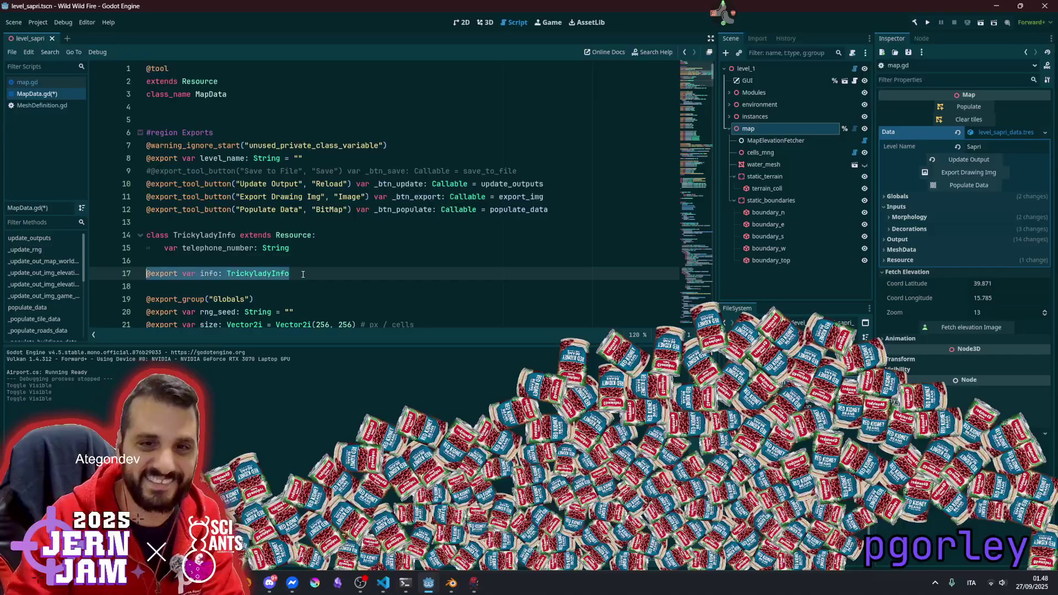
Delete the TrickyladyInfo class and its info export, keeping a blank line before Globals
{"action": "key", "text": "BackSpace"}
{"action": "key", "text": "shift+Home"}
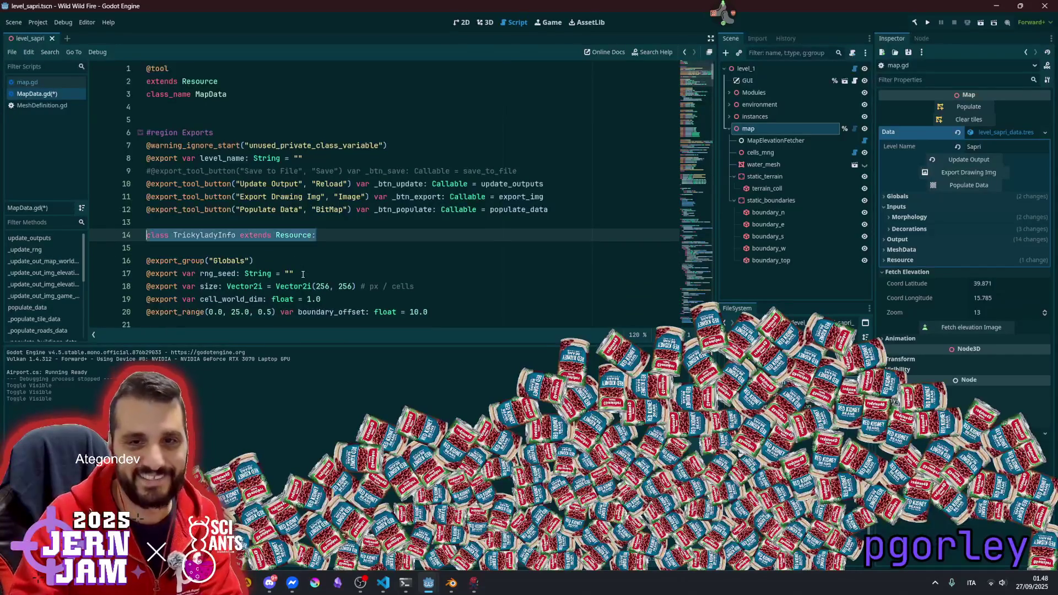
{"action": "key", "text": "BackSpace"}
{"action": "key", "text": "BackSpace"}
{"action": "key", "text": "BackSpace"}
{"action": "key", "text": "Return"}
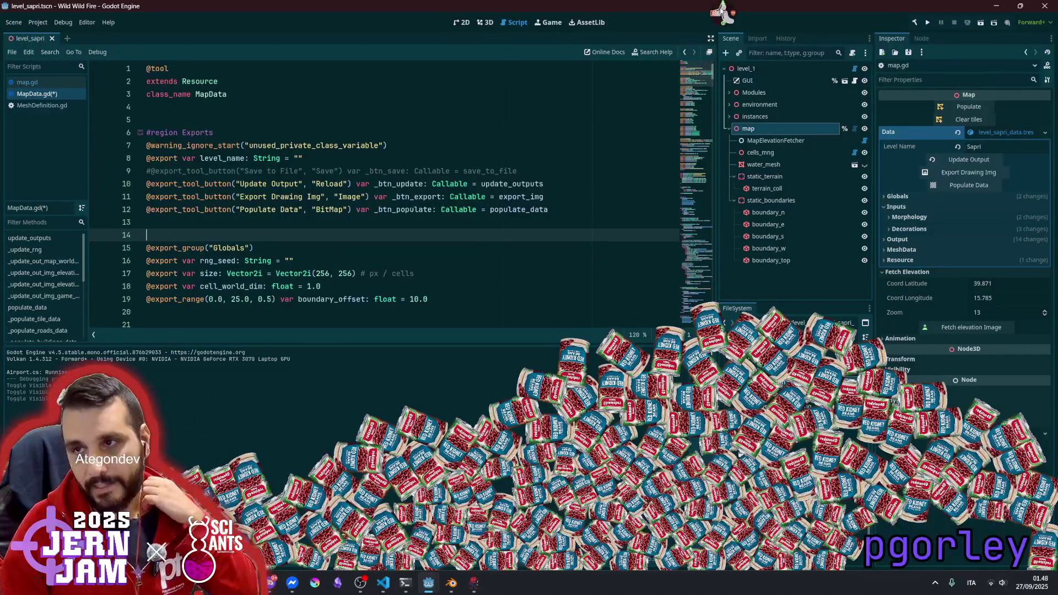
Save MapData.gd and recheck its extends Resource line
{"action": "left_click", "coordinate": [722, 14]}
{"action": "left_click", "coordinate": [220, 232]}
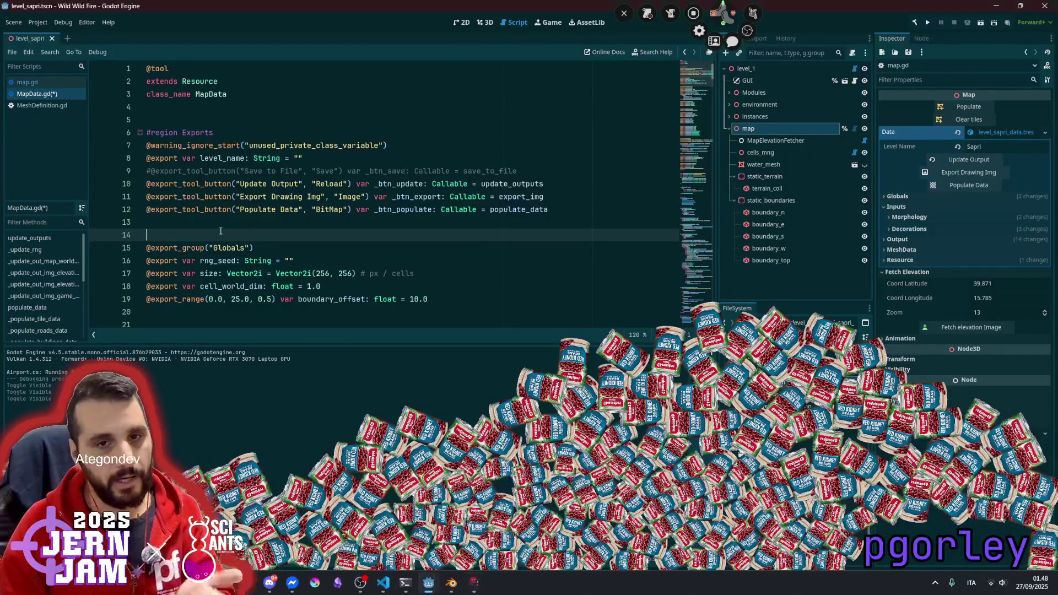
{"action": "key", "text": "ctrl+s"}
{"action": "left_click", "coordinate": [232, 222]}
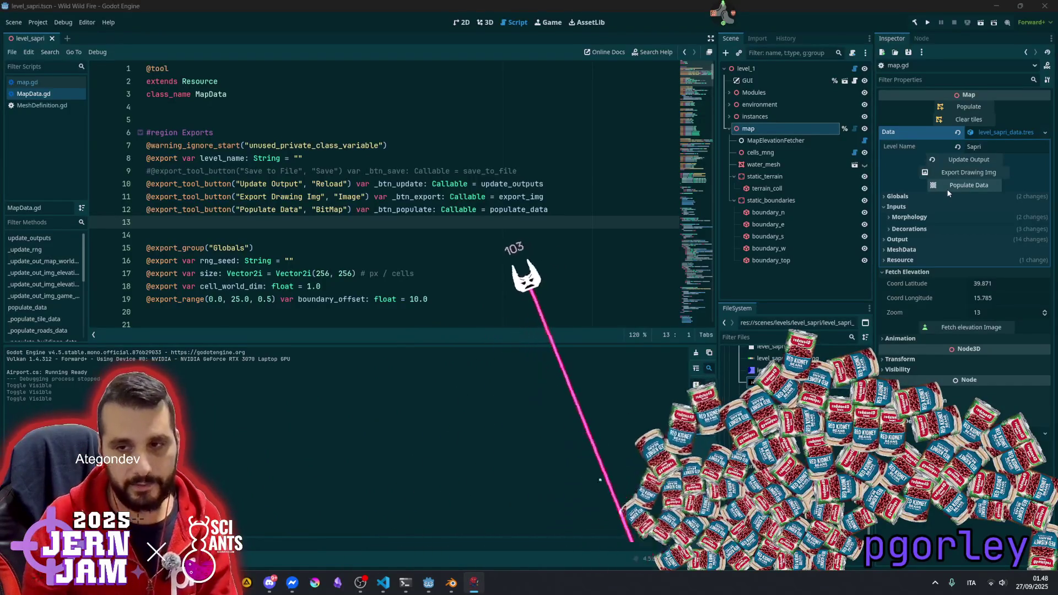
{"action": "double_click", "coordinate": [200, 81]}
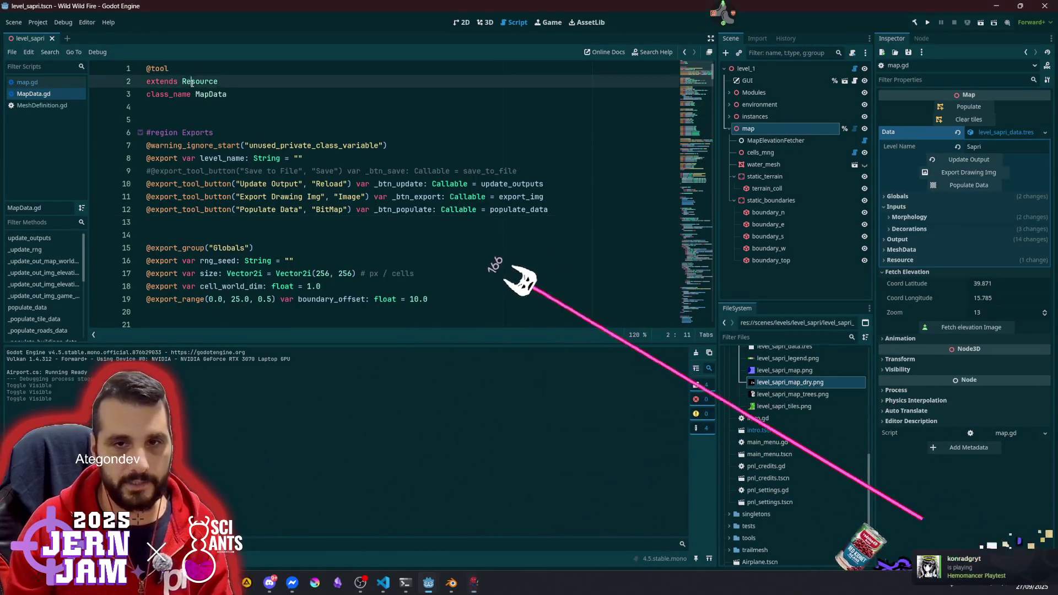
Collapse the Data resource and inspect level_sapri_data.tres from the level_sapri folder
{"action": "left_click", "coordinate": [995, 135]}
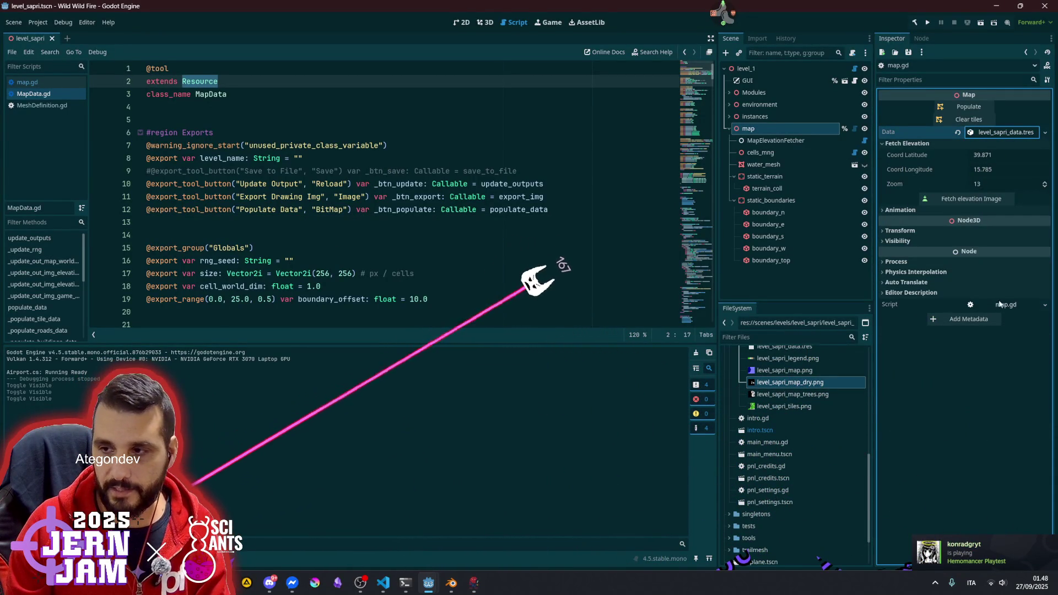
{"action": "left_click", "coordinate": [791, 370]}
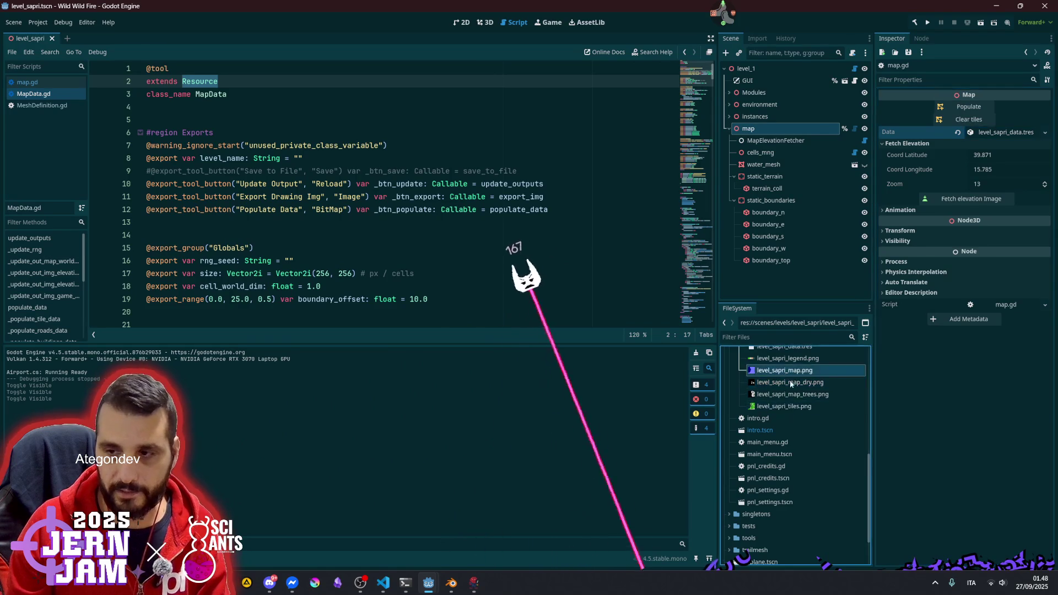
{"action": "scroll", "coordinate": [792, 384], "scroll_direction": "up", "scroll_amount": 2}
{"action": "left_click", "coordinate": [783, 399]}
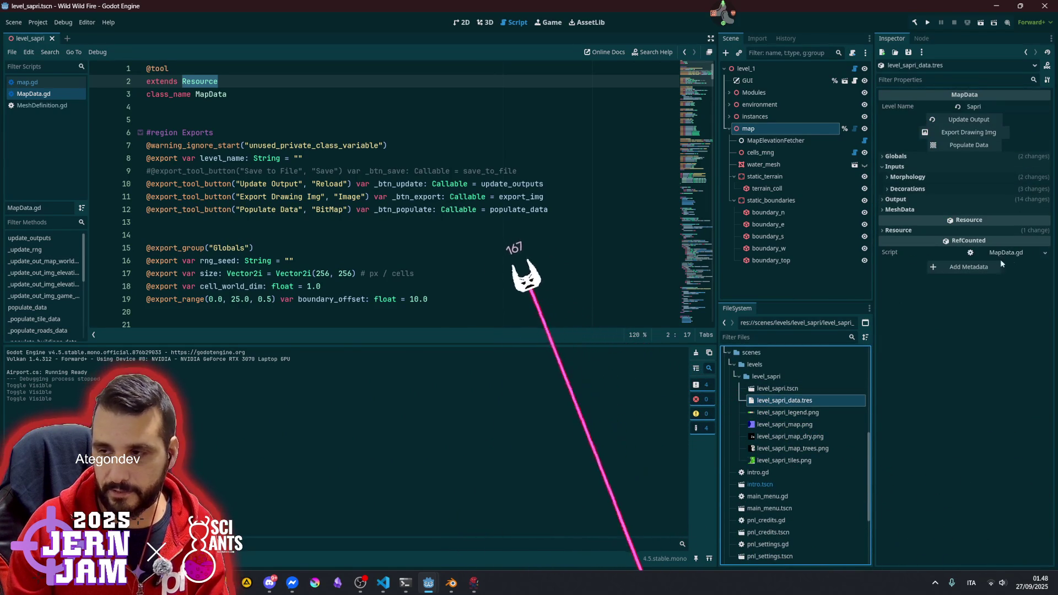
Return to MapData.gd and review lines 2 to 12 of the script
{"action": "left_click", "coordinate": [228, 94]}
{"action": "left_click_drag", "start_coordinate": [197, 85], "coordinate": [346, 210]}
{"action": "left_click", "coordinate": [345, 210]}
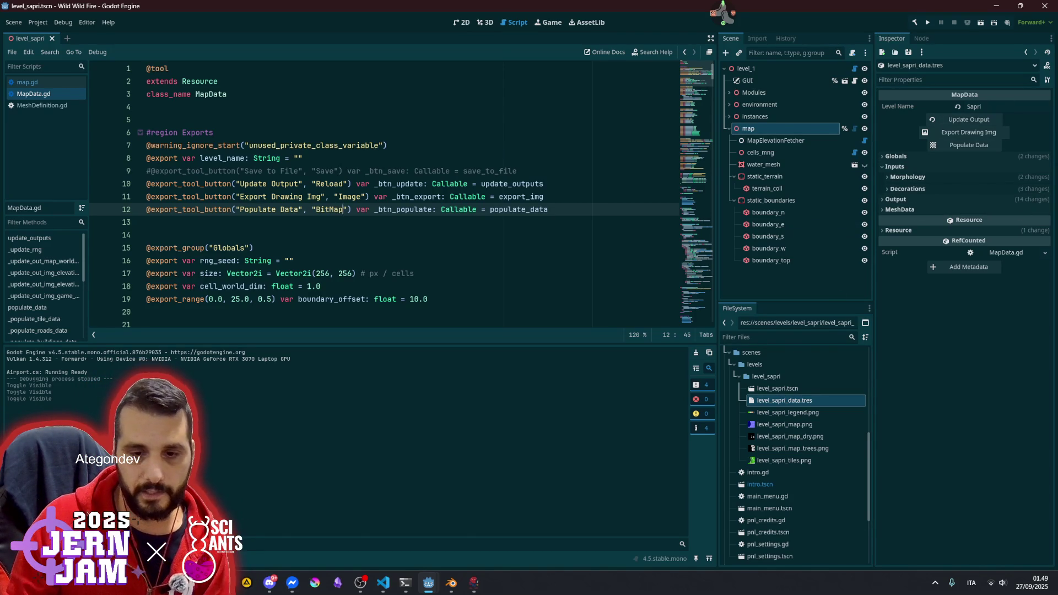
Enlarge the code editor to view the Morphology input exports, then switch to the browser
{"action": "mouse_move", "coordinate": [429, 579]}
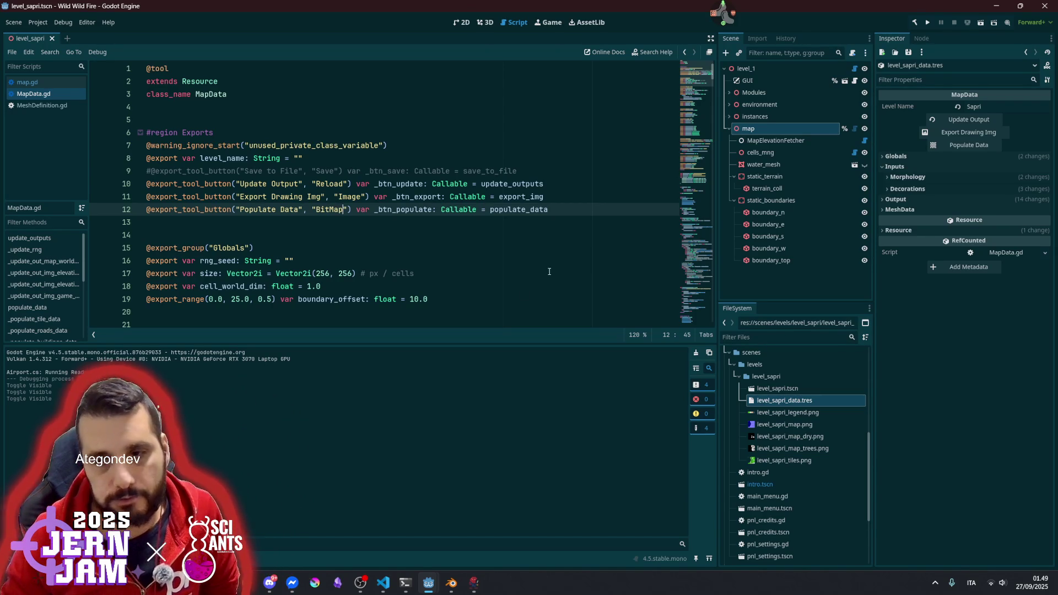
{"action": "left_click_drag", "start_coordinate": [481, 343], "coordinate": [463, 496]}
{"action": "left_click", "coordinate": [457, 375]}
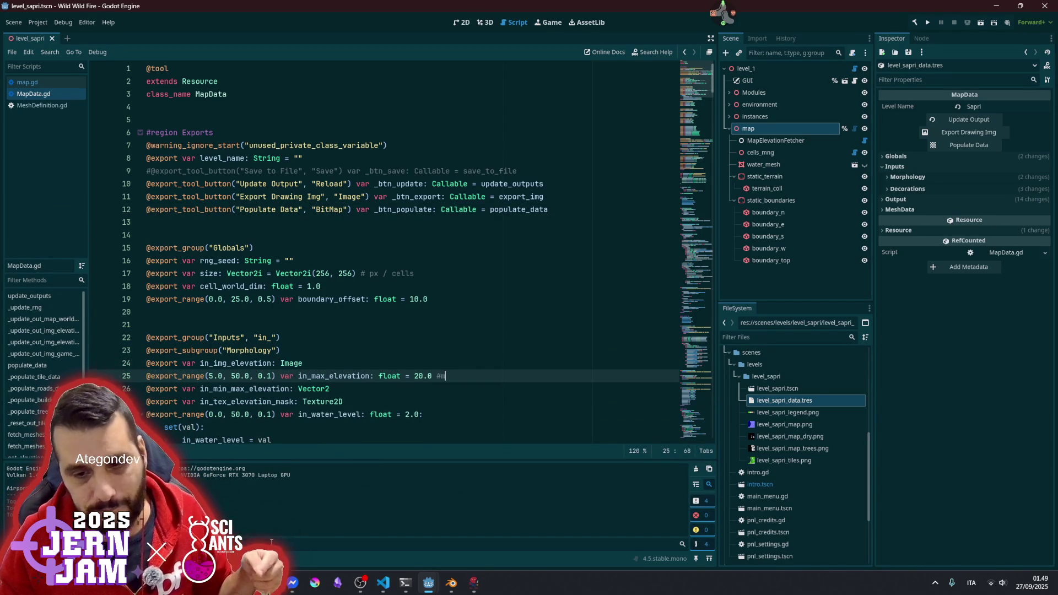
{"action": "left_click", "coordinate": [382, 388]}
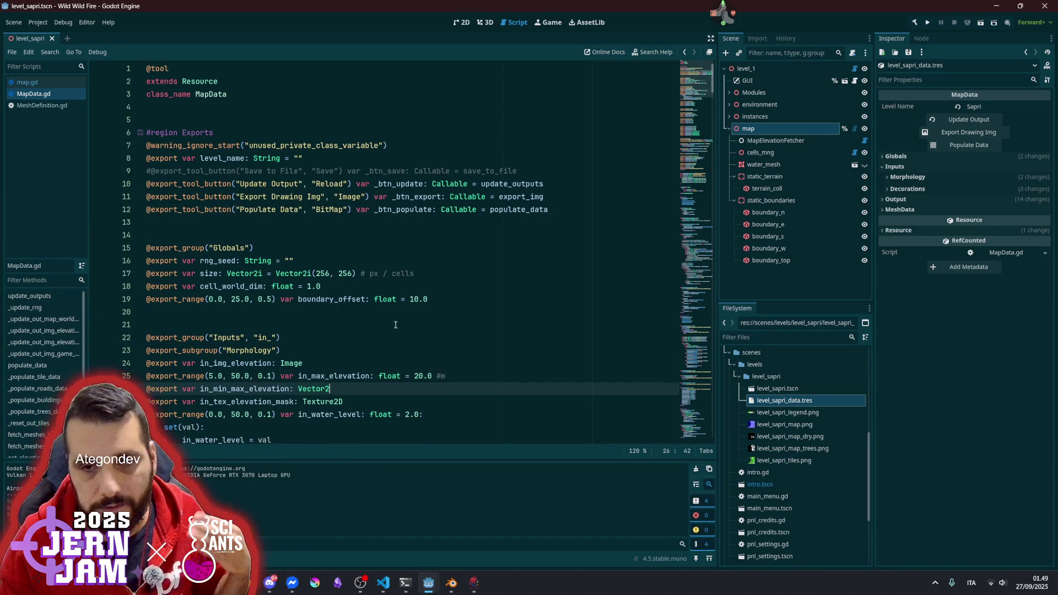
{"action": "left_click", "coordinate": [397, 284]}
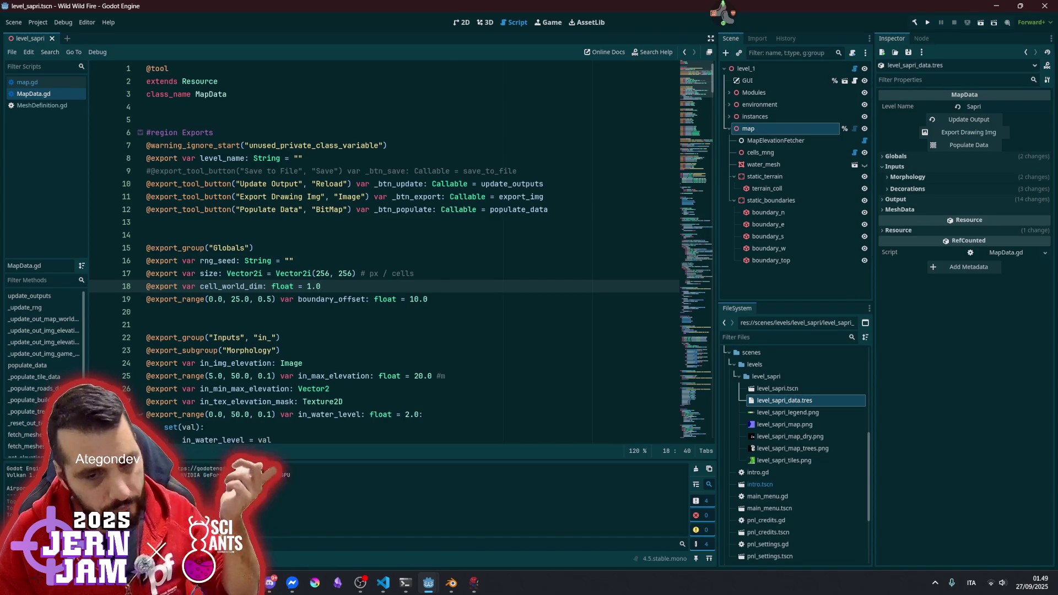
{"action": "key", "text": "alt+Tab"}
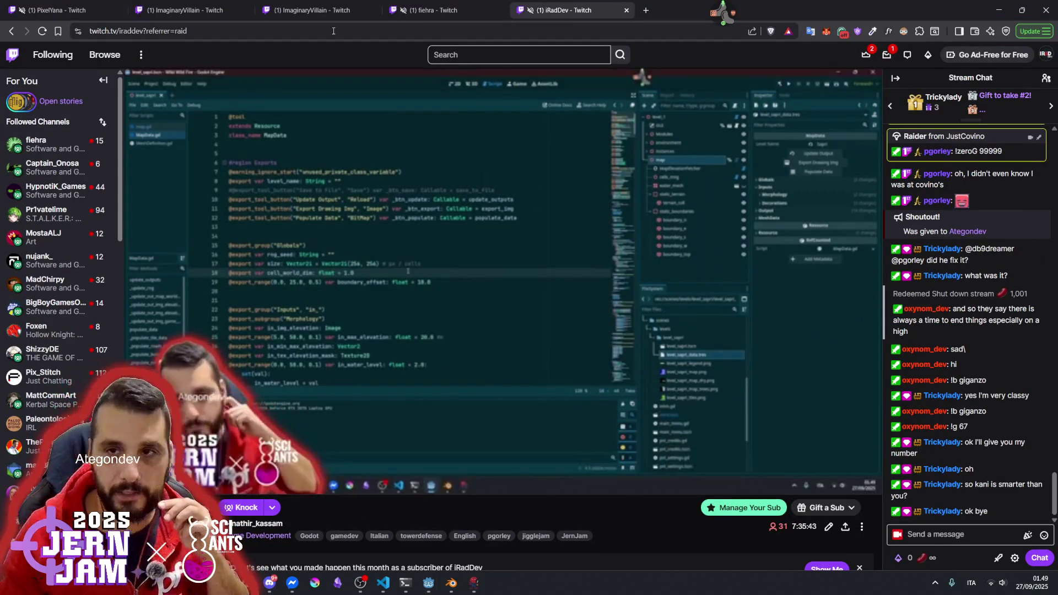
Close two stream tabs, open a followed channel in a new tab, and launch Twitcher's user manager
{"action": "left_click", "coordinate": [627, 10]}
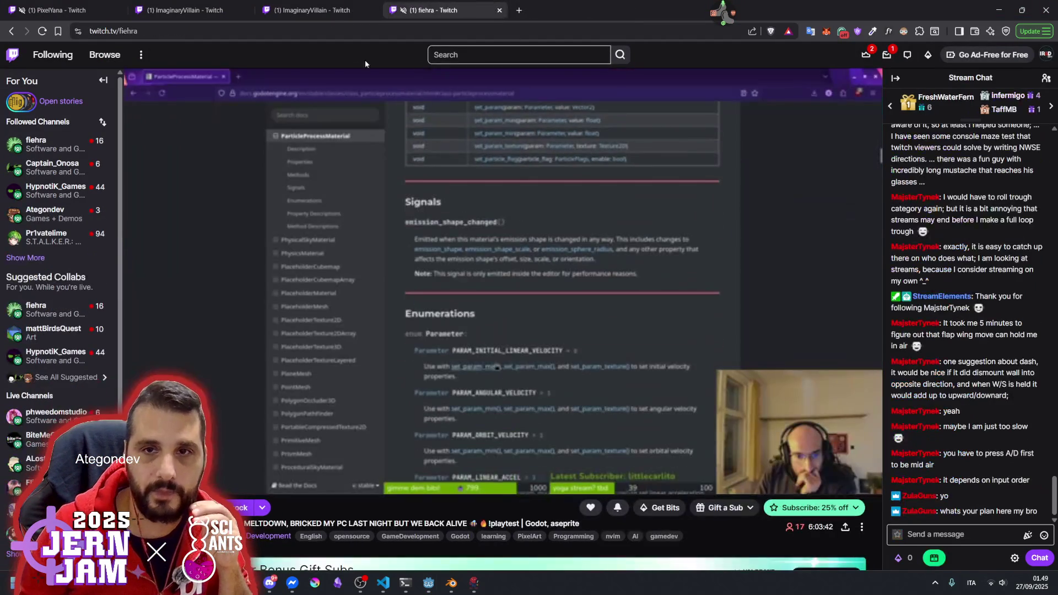
{"action": "left_click", "coordinate": [373, 10]}
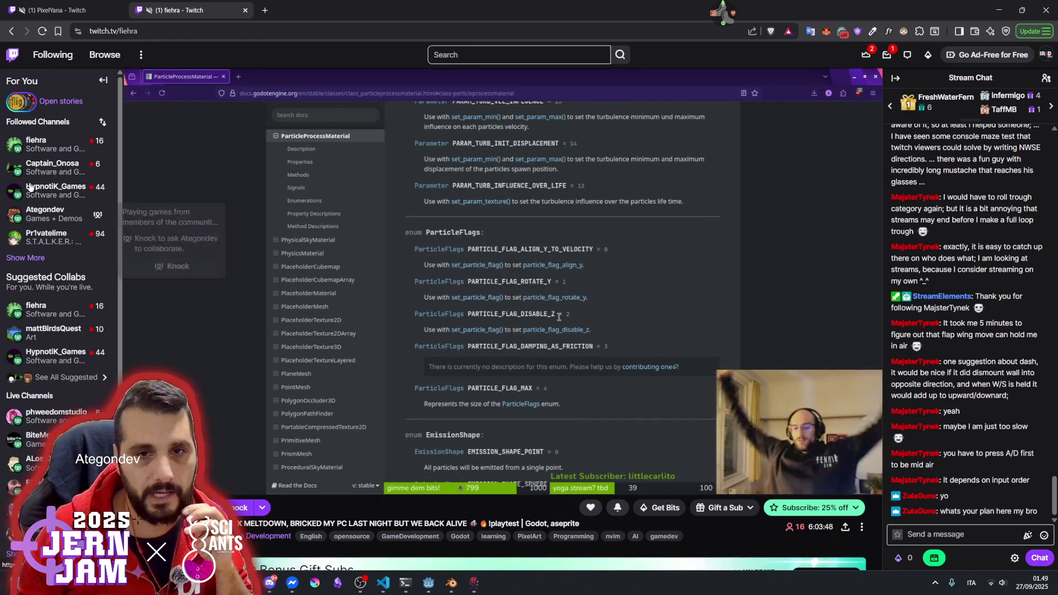
{"action": "middle_click", "coordinate": [52, 164]}
{"action": "key", "text": "ctrl+Tab"}
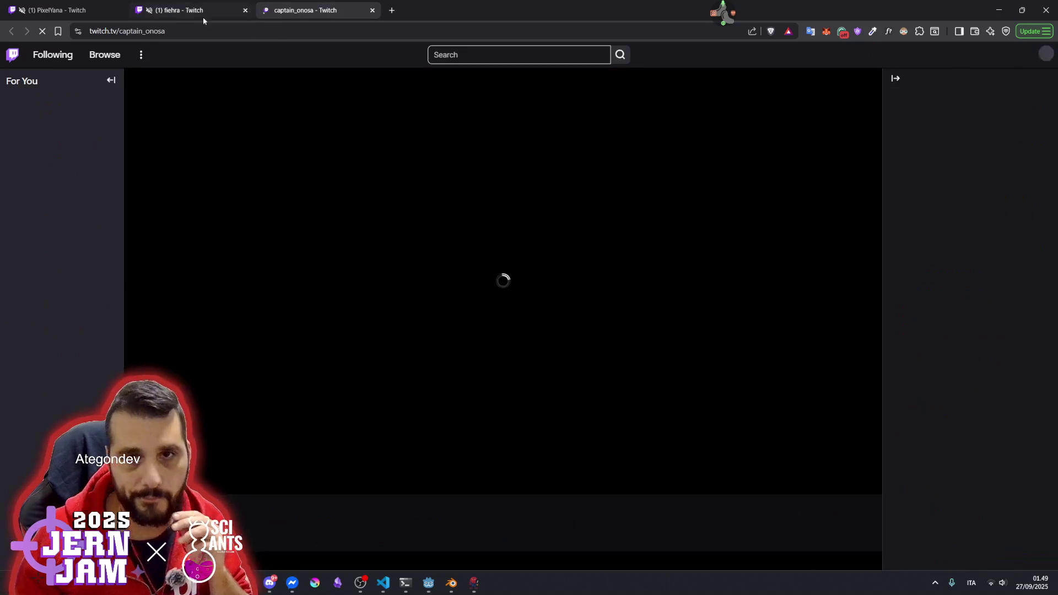
{"action": "double_click", "coordinate": [178, 30]}
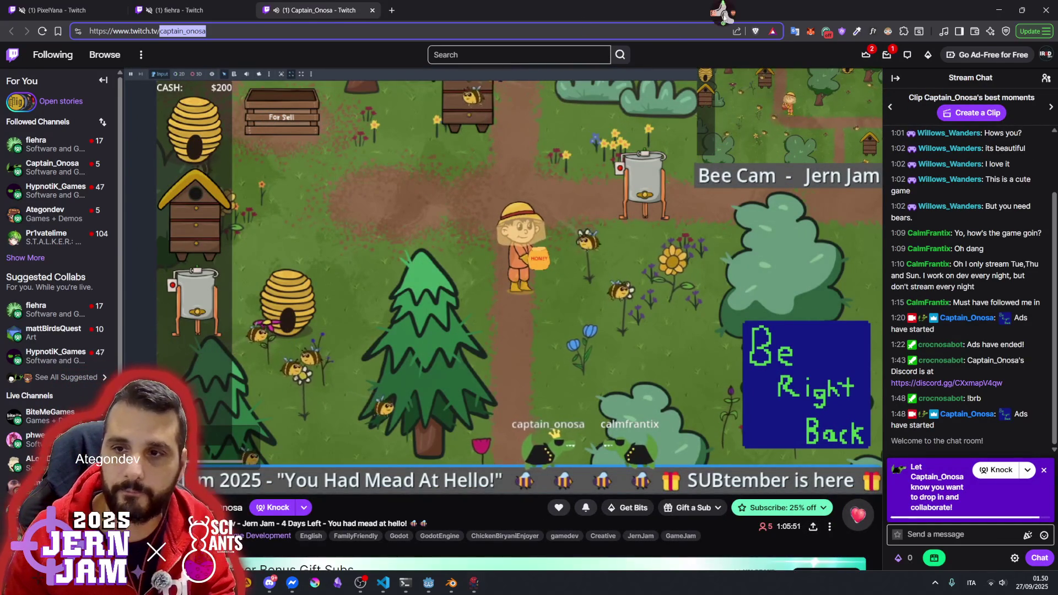
{"action": "left_click", "coordinate": [723, 13]}
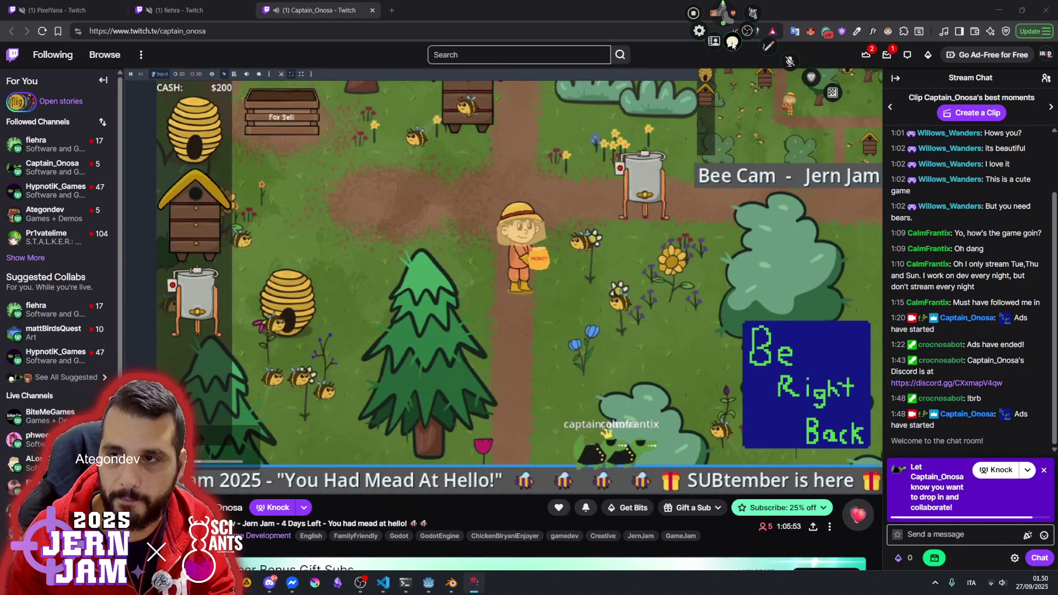
{"action": "left_click", "coordinate": [717, 42]}
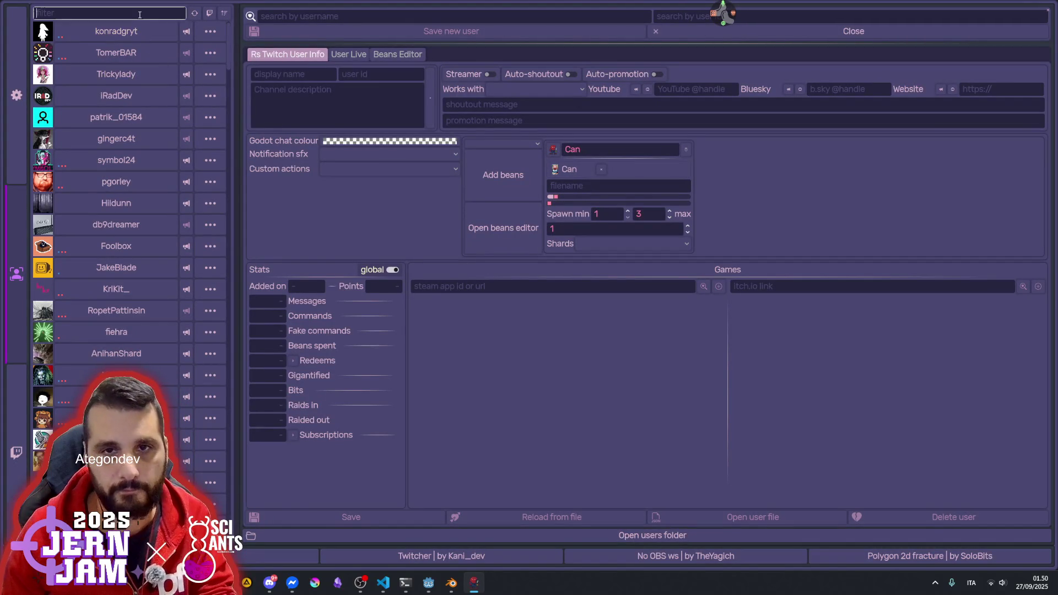
Filter the Twitcher user list by 'capt', then close the user manager
{"action": "type", "text": "capt"}
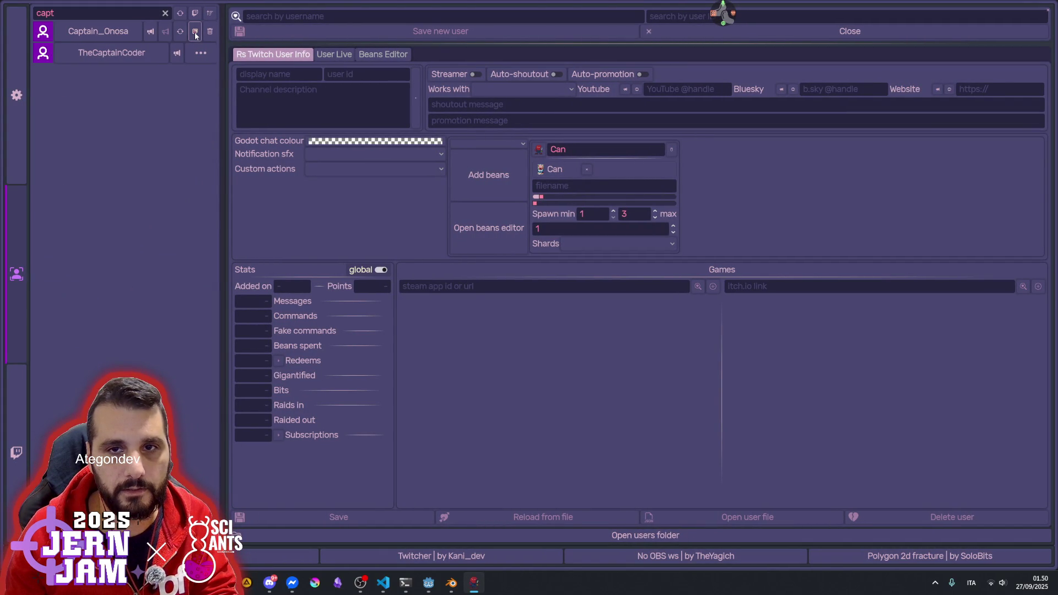
{"action": "left_click", "coordinate": [1048, 11]}
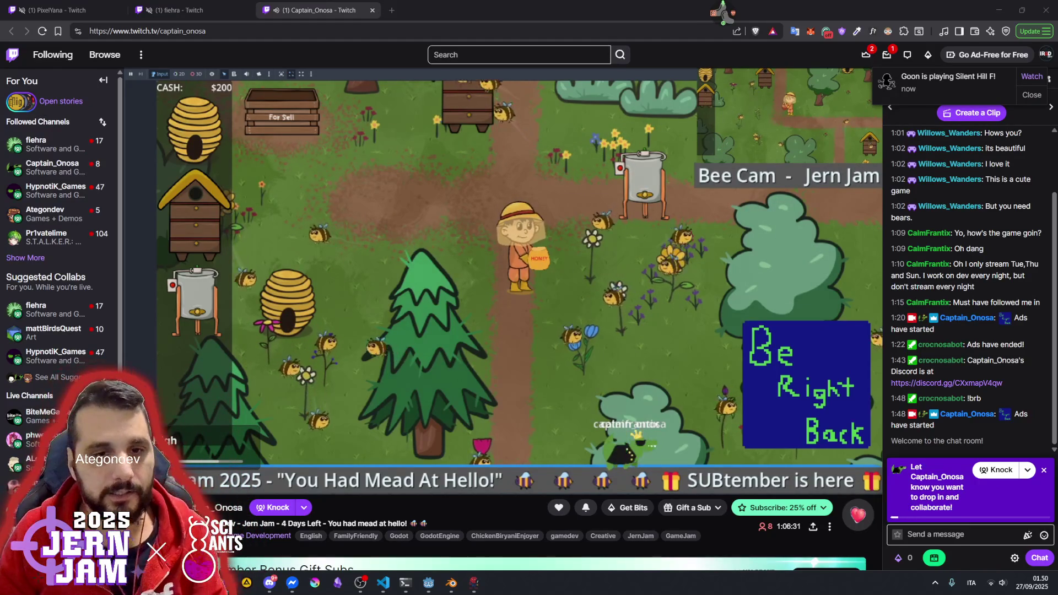
Show more followed channels and scroll down through the expanded sidebar list
{"action": "left_click", "coordinate": [25, 258]}
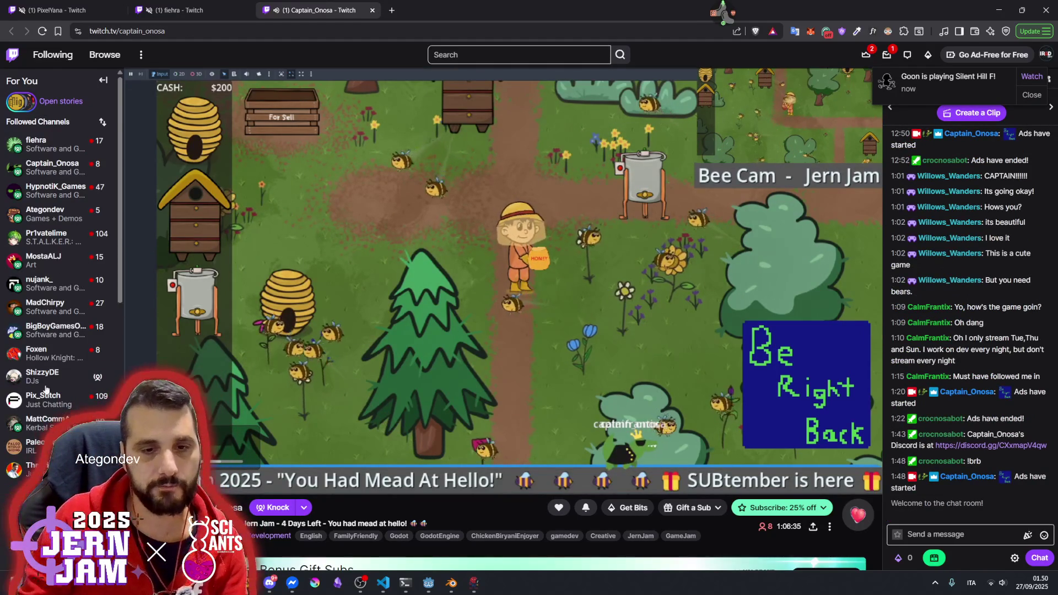
{"action": "scroll", "coordinate": [71, 412], "scroll_direction": "down", "scroll_amount": 4}
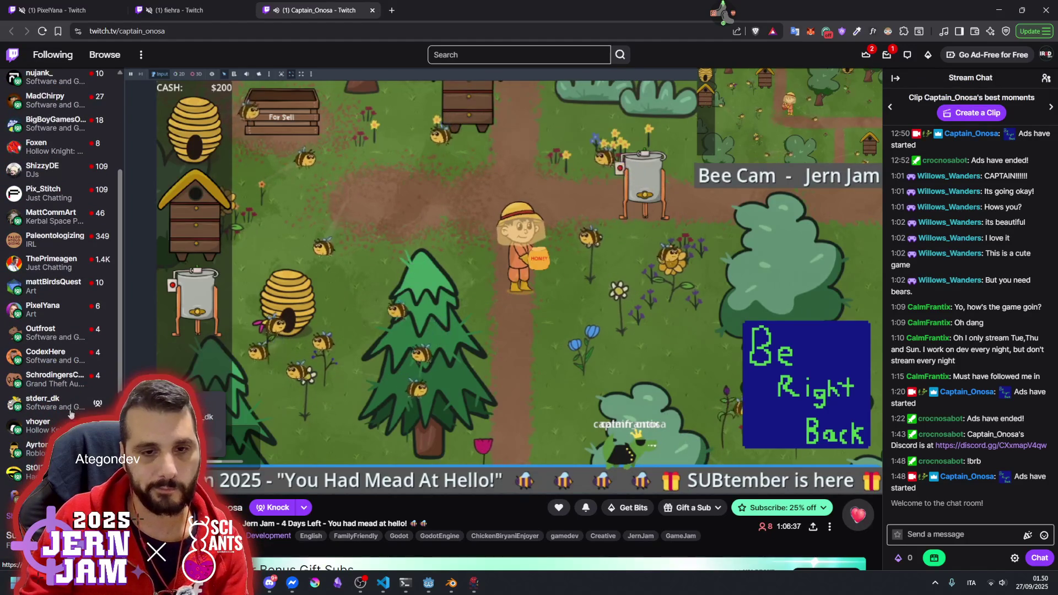
{"action": "scroll", "coordinate": [50, 413], "scroll_direction": "down", "scroll_amount": 2}
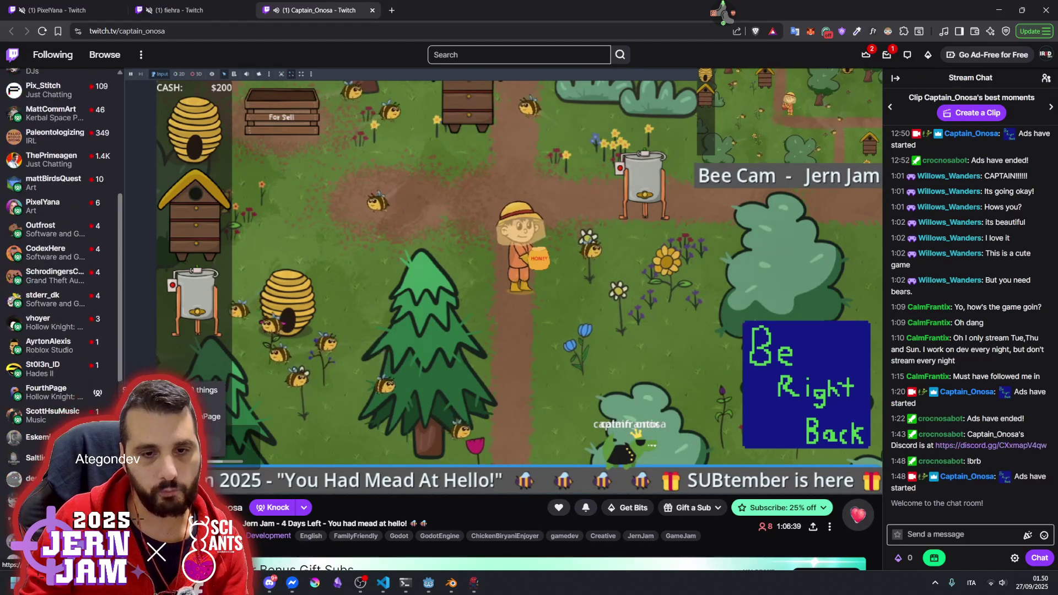